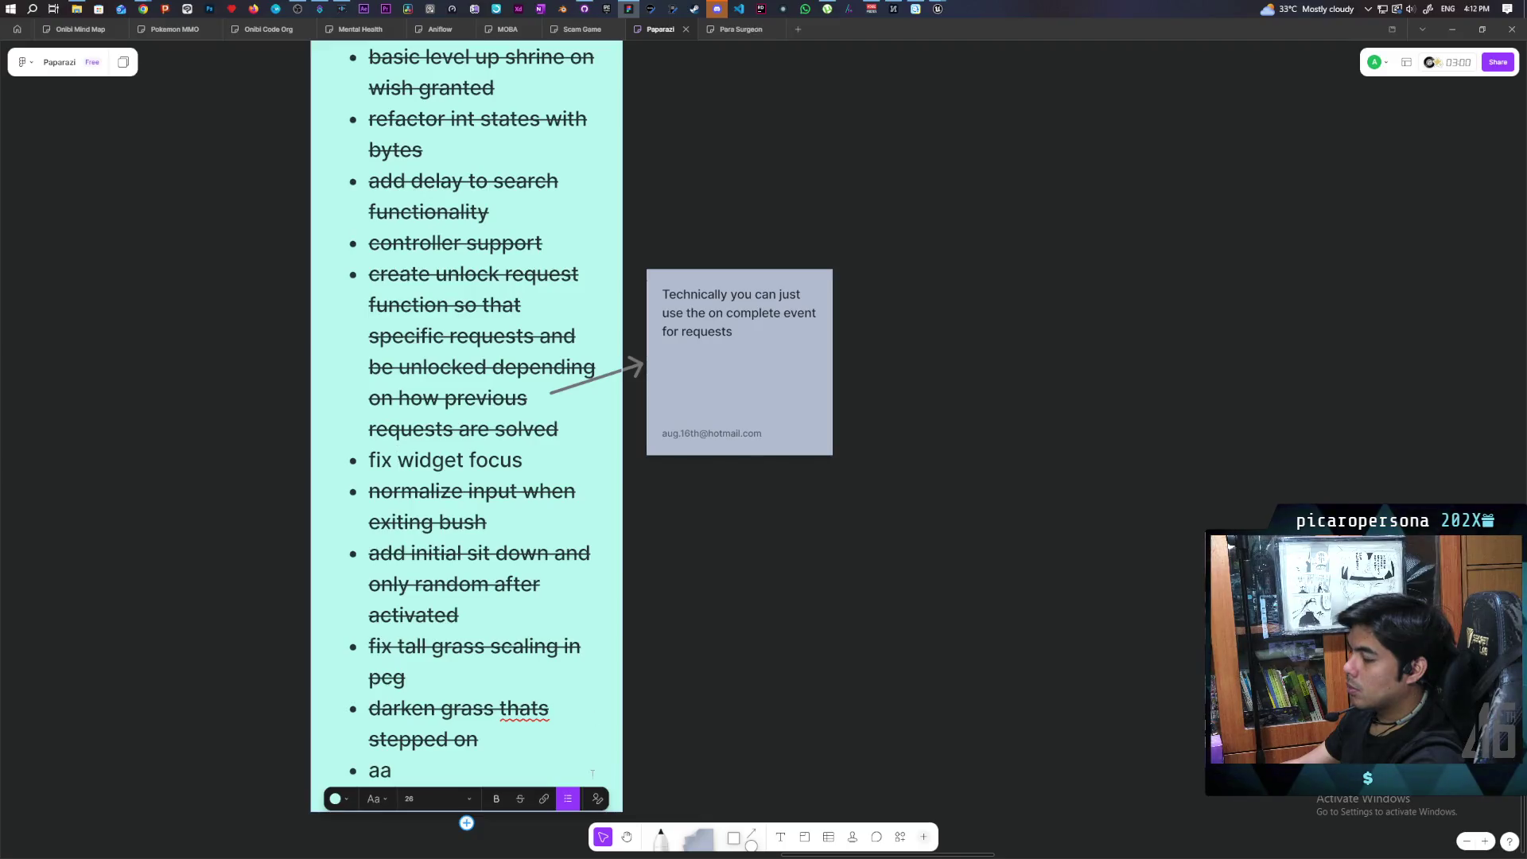
Step: Highlight the whole 'fix widget focus' task with the purple highlighter, redoing the first stroke
scroll(757, 597, "up", 5)
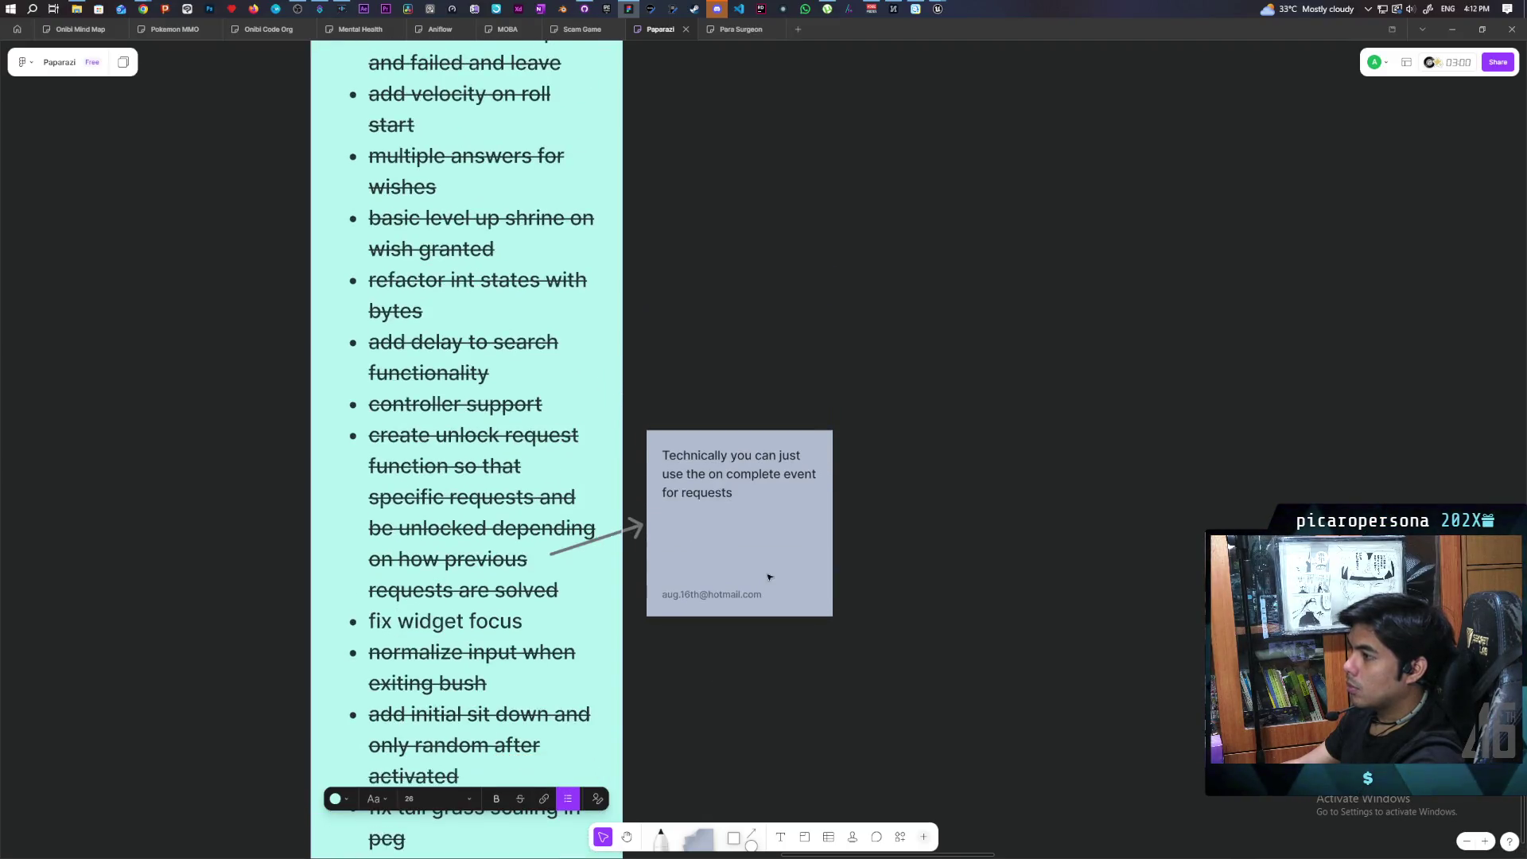
scroll(769, 576, "up", 5)
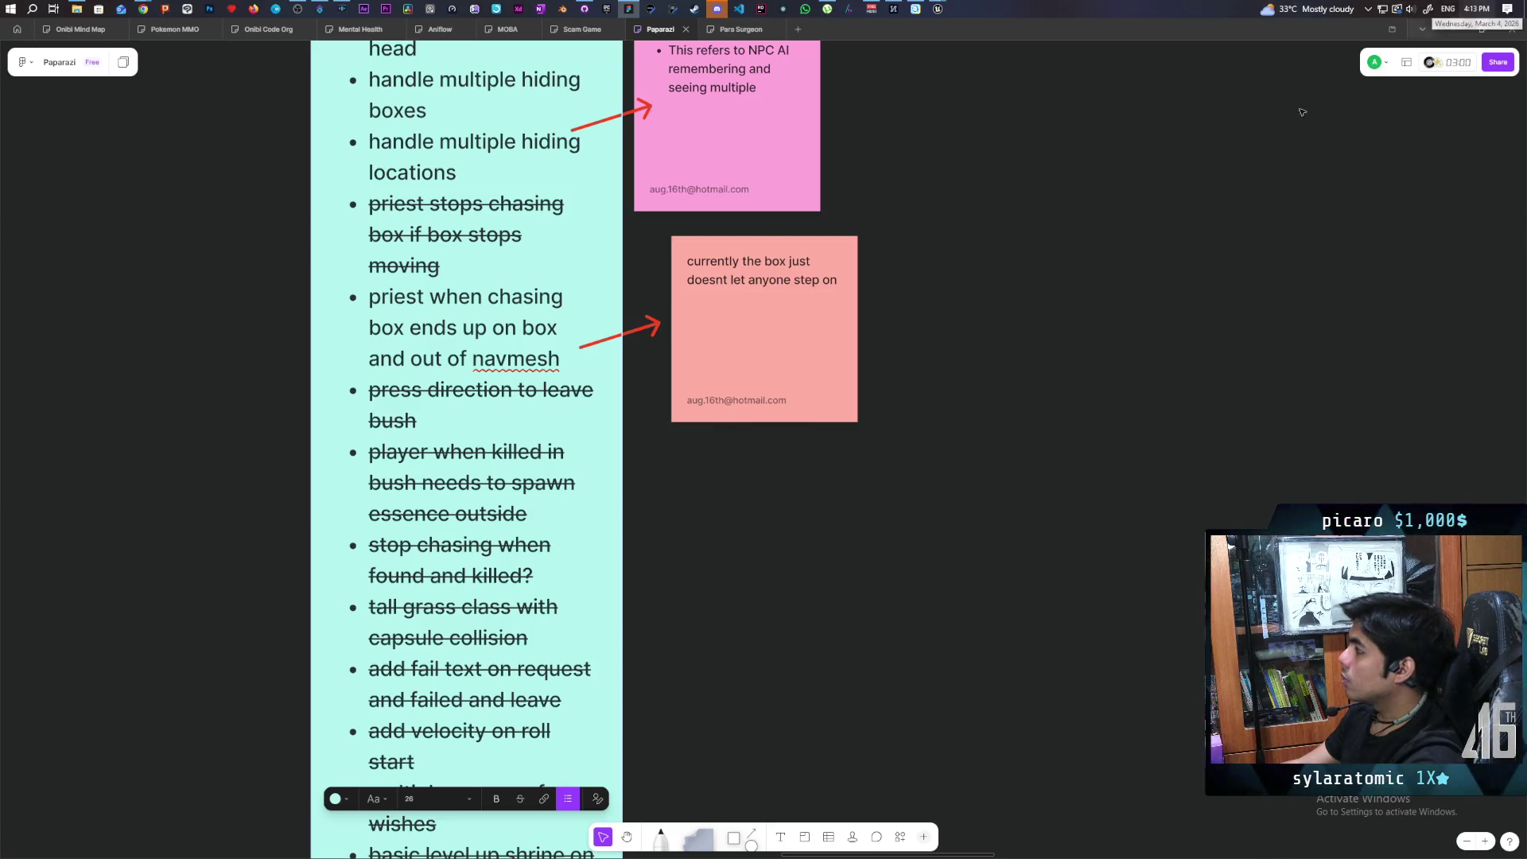
scroll(886, 518, "down", 2)
scroll(887, 518, "down", 8)
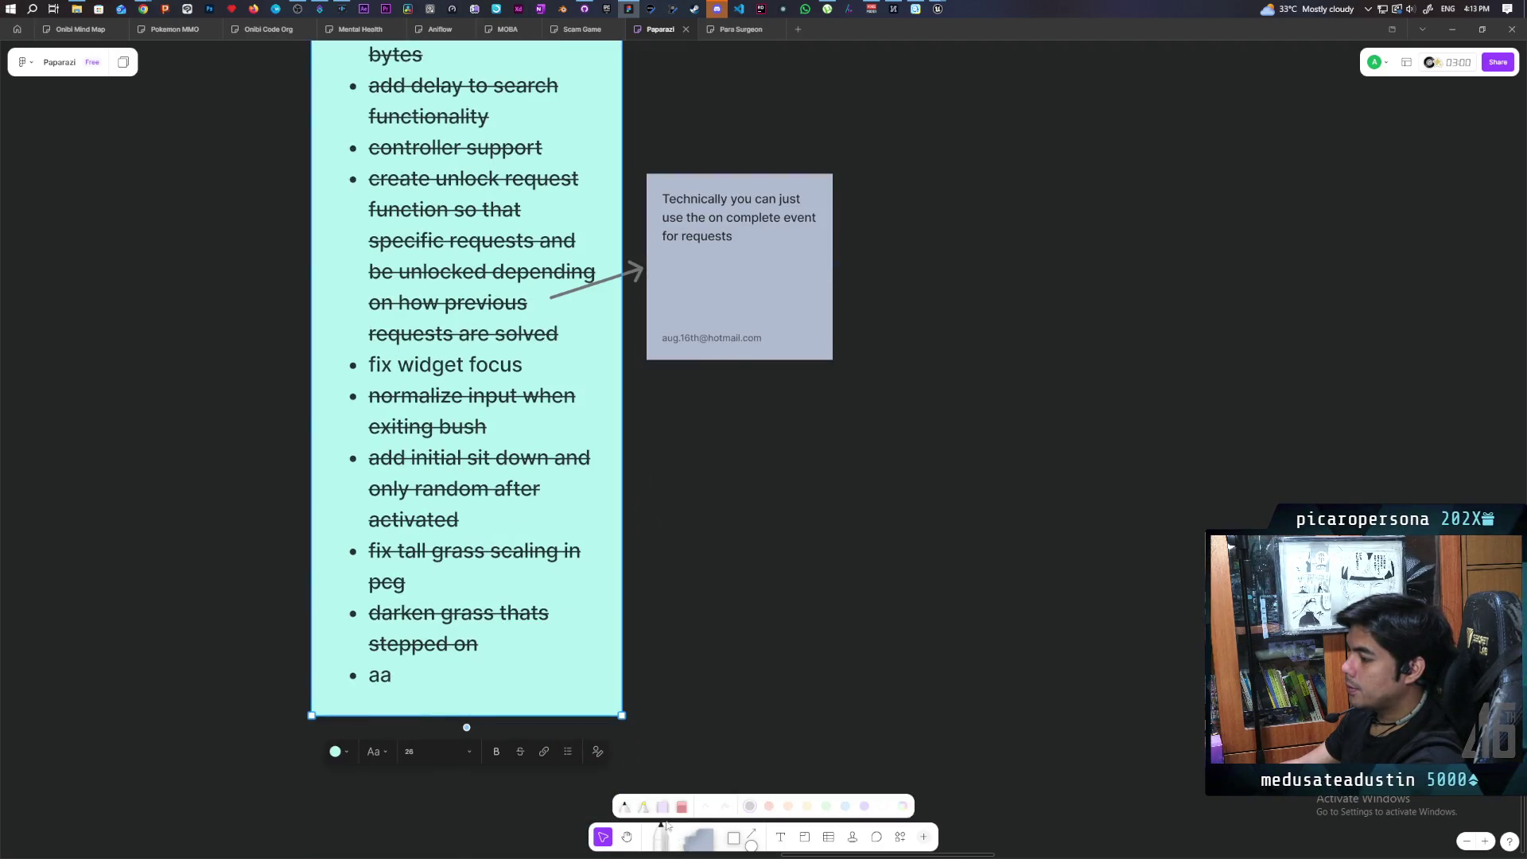
left_click(645, 807)
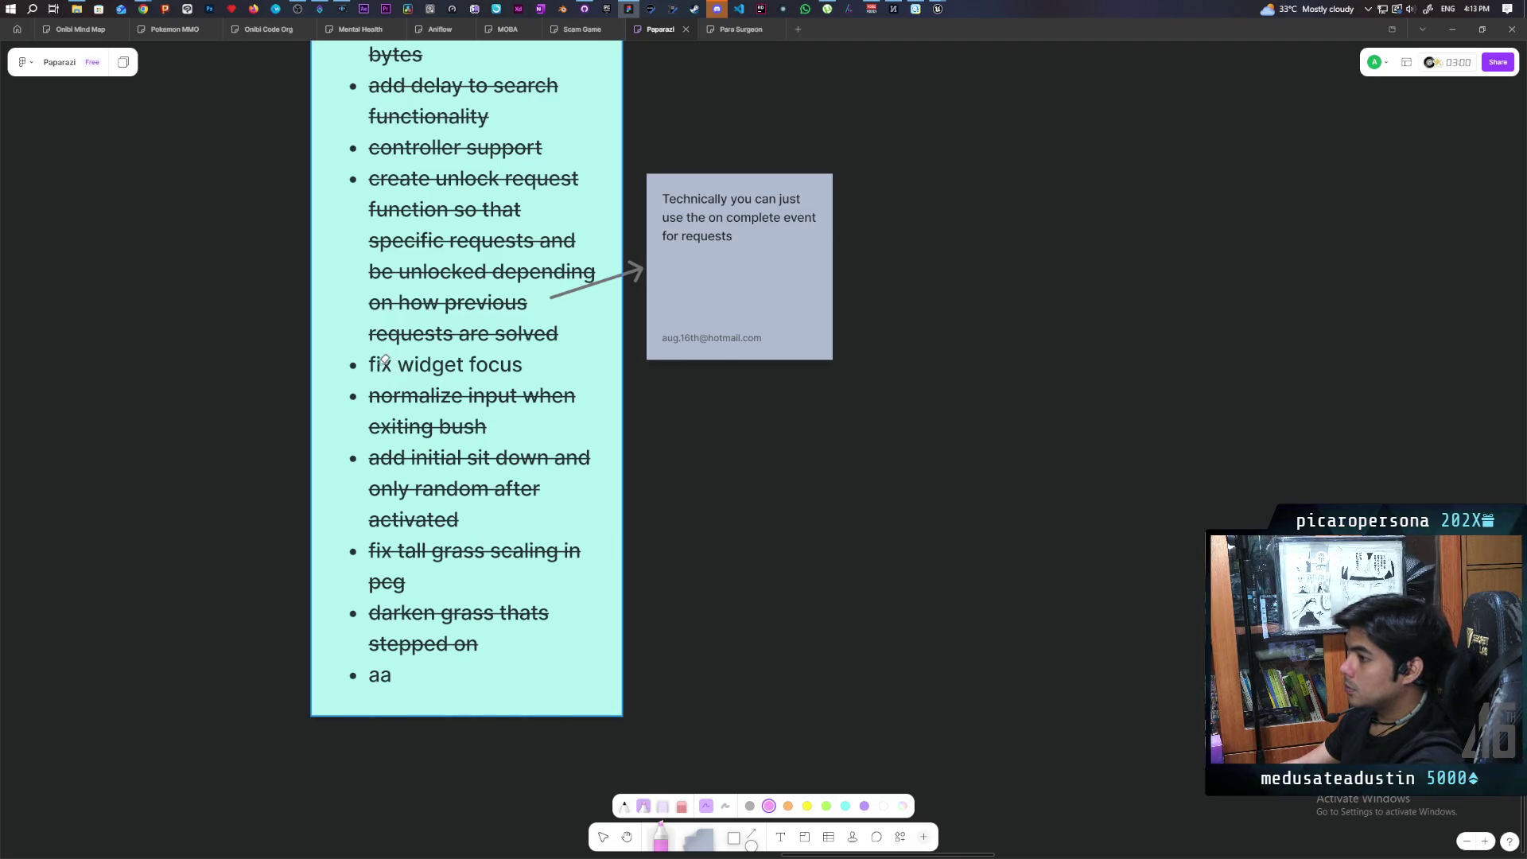
left_click_drag(370, 363, 518, 364)
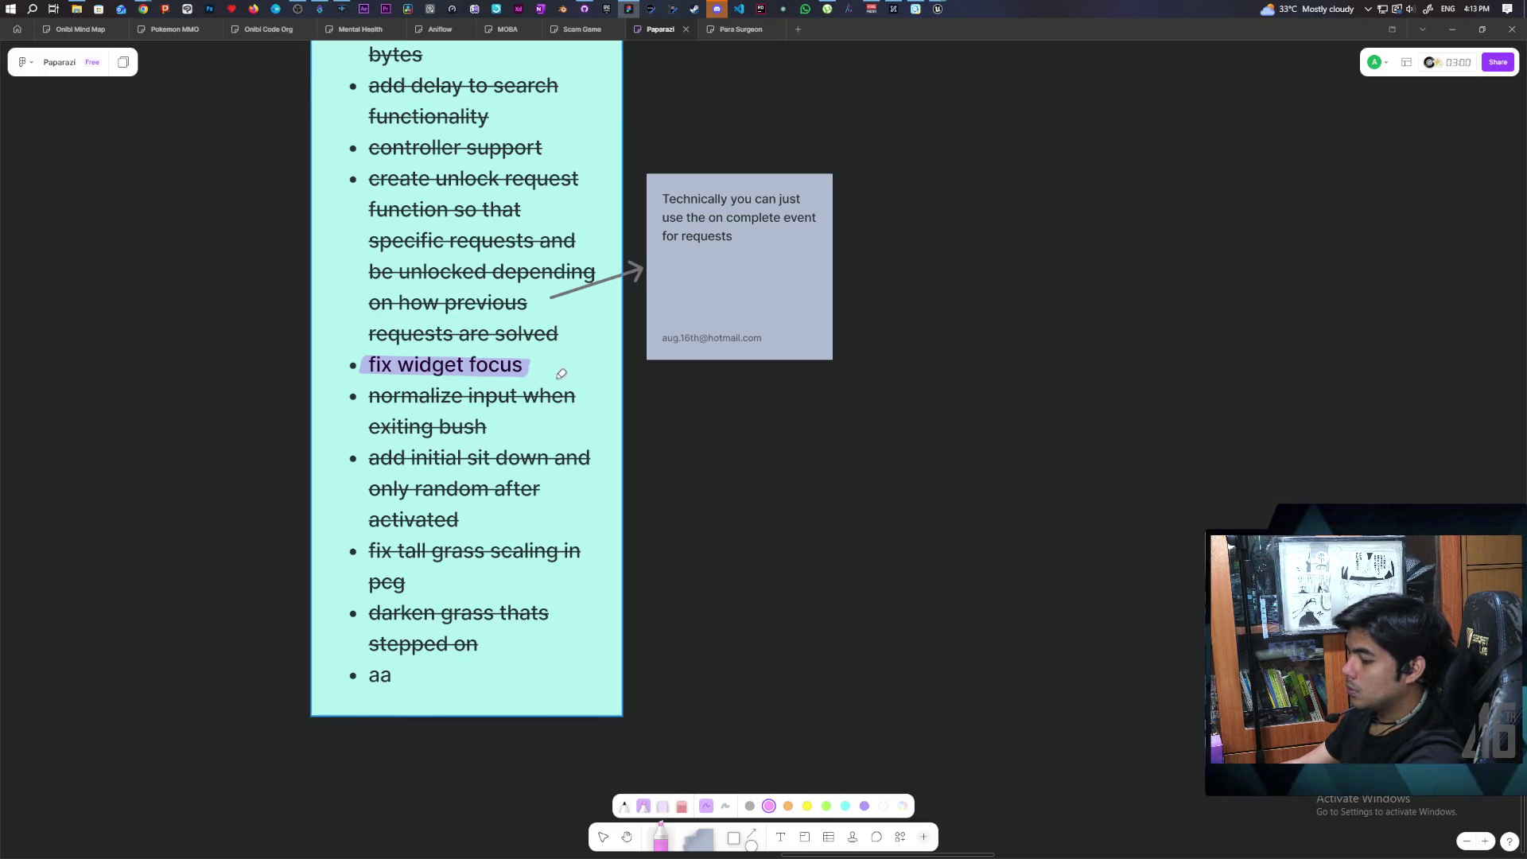
key("ctrl+z")
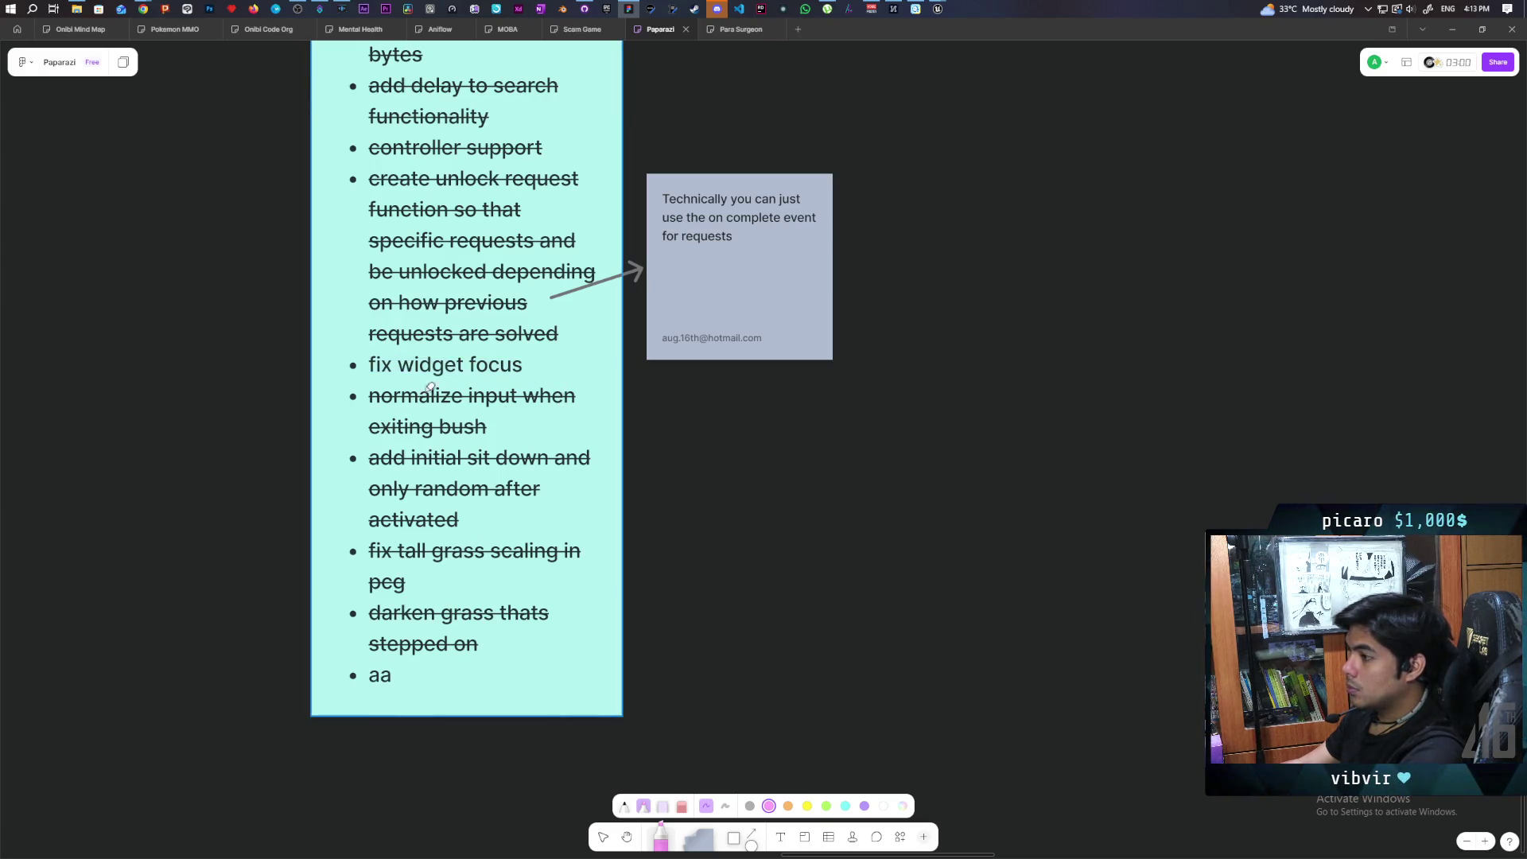
left_click_drag(370, 361, 528, 364)
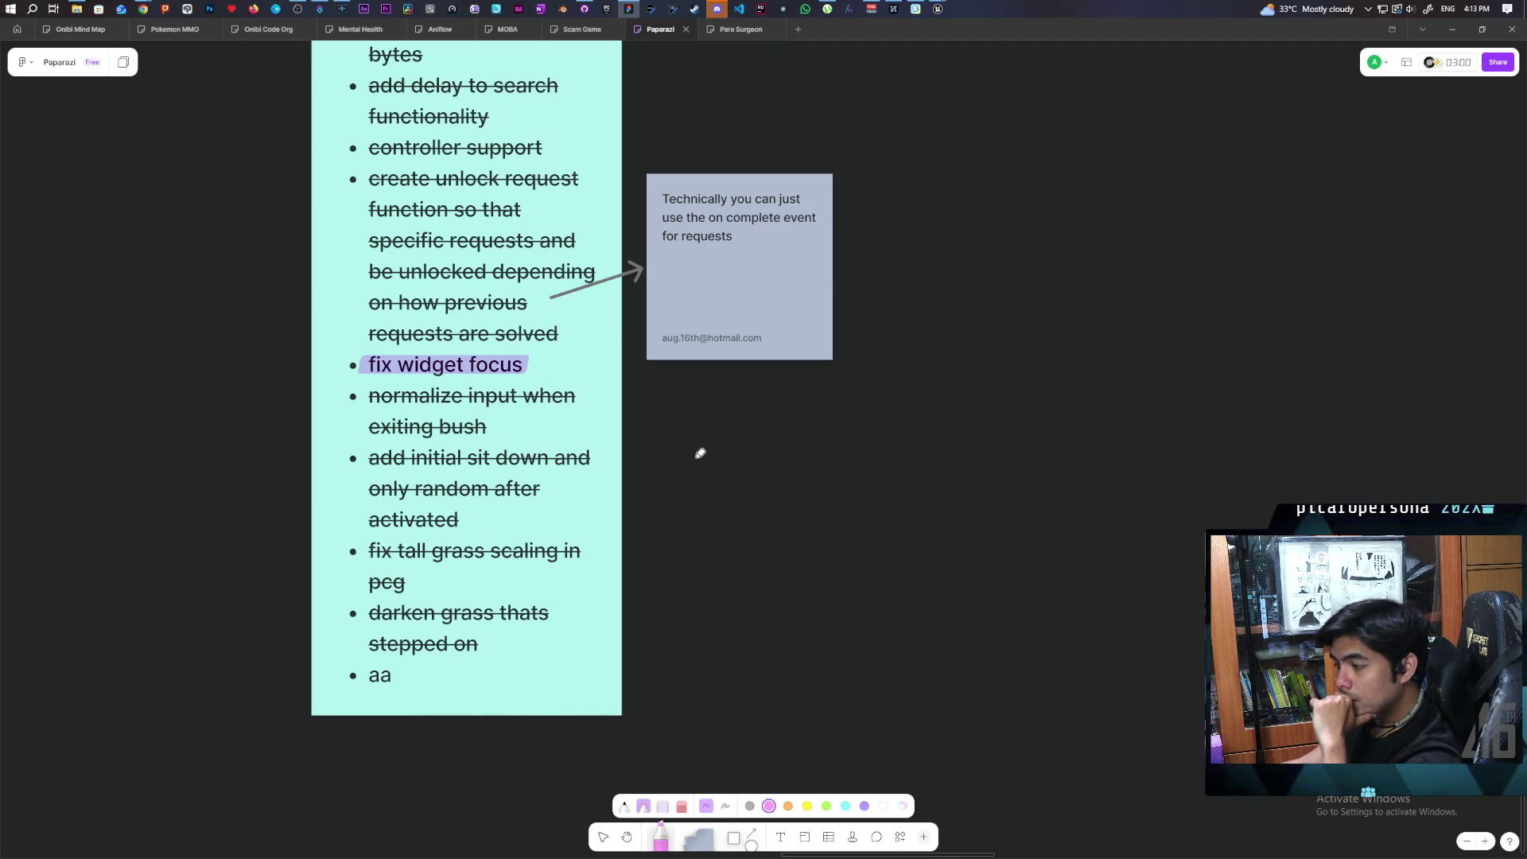
Step: Move the grey note card slightly lower on the board
left_click(626, 807)
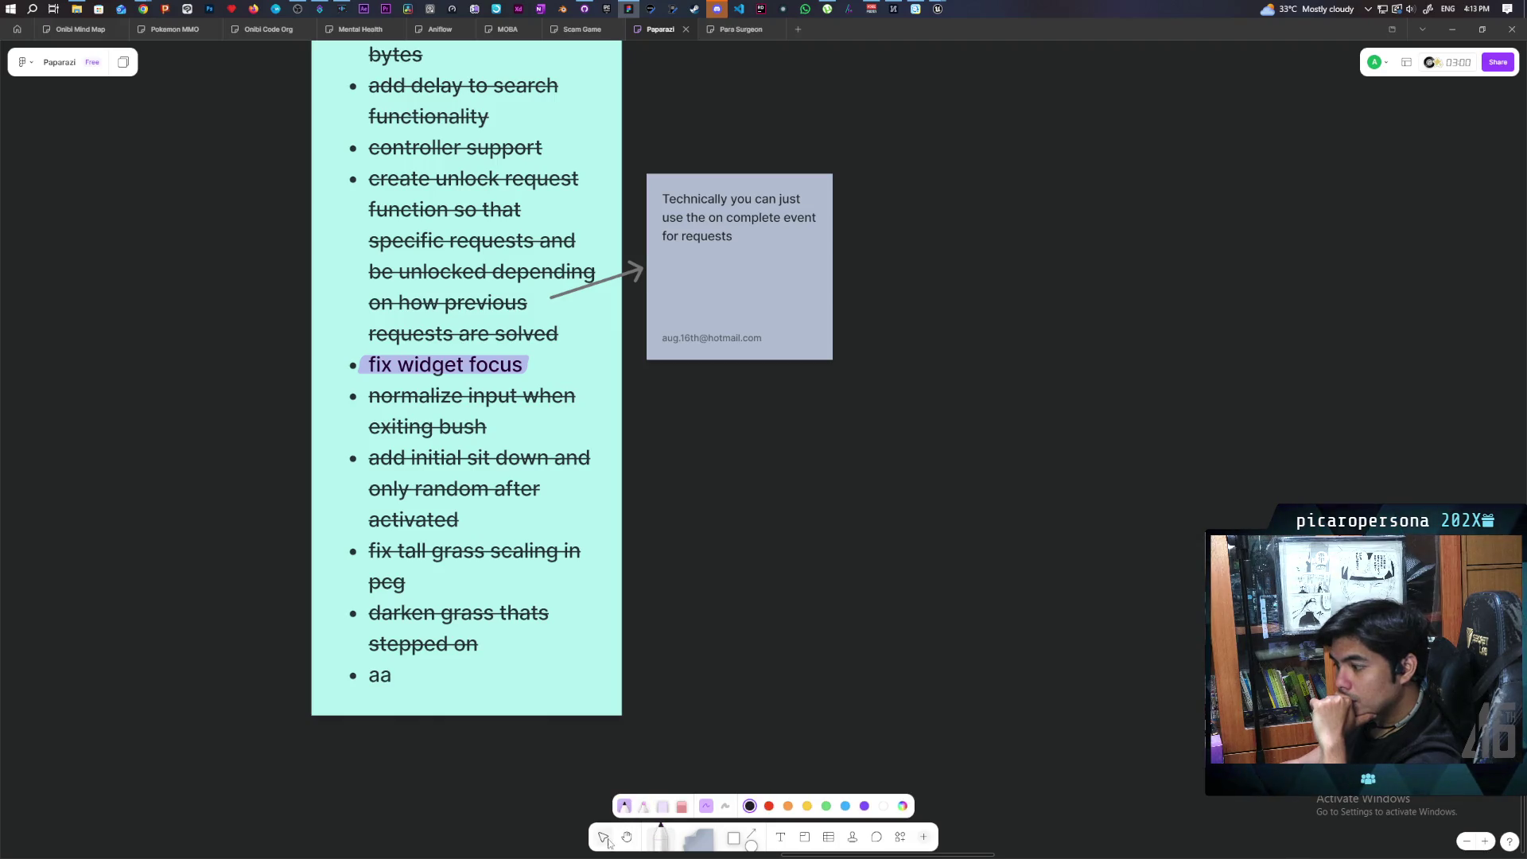
left_click(604, 838)
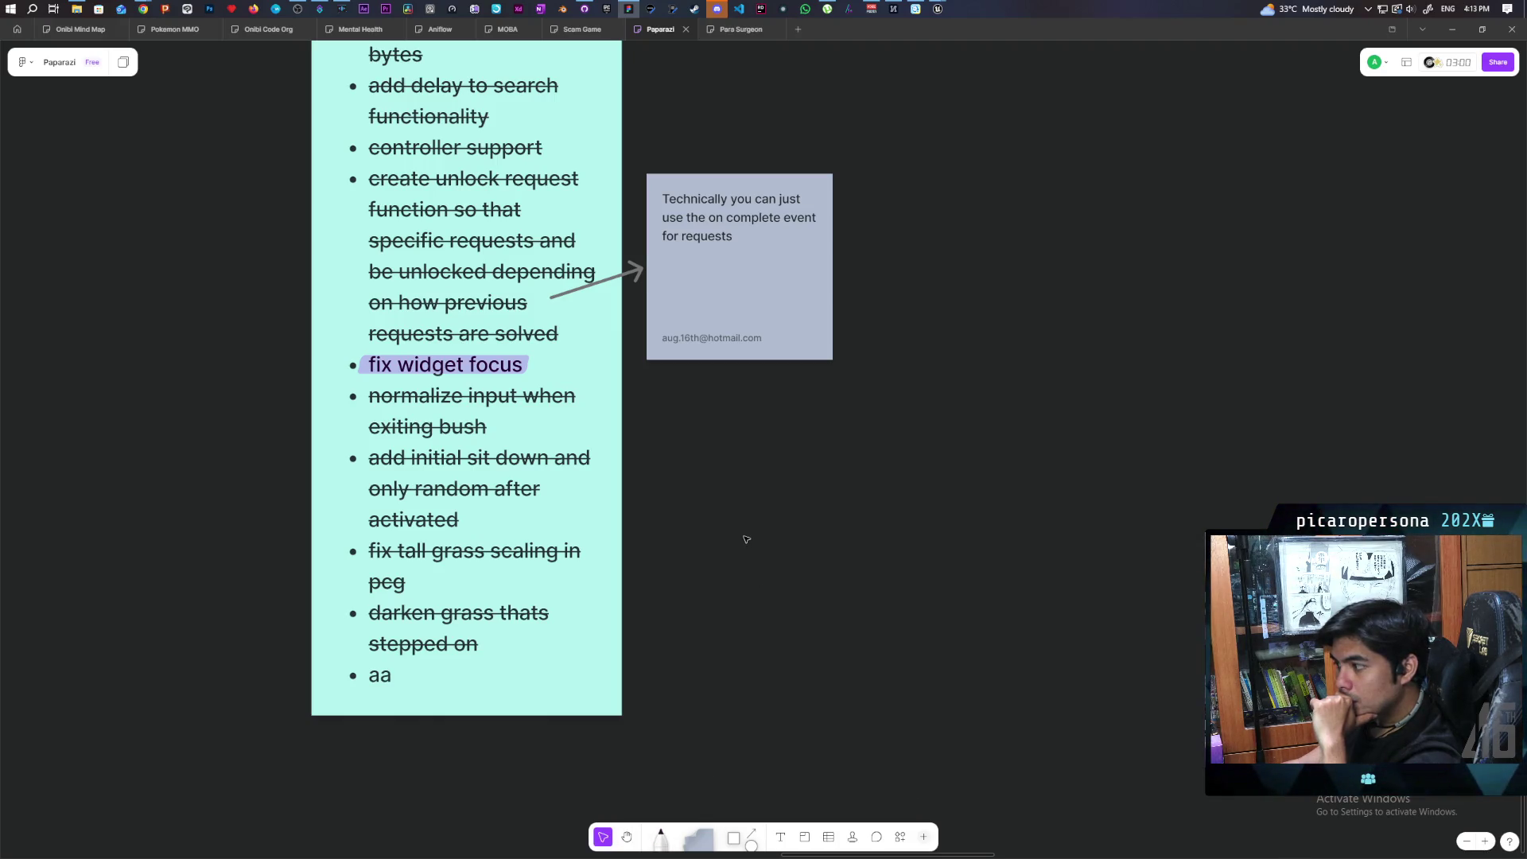
left_click(743, 302)
left_click_drag(743, 278, 757, 311)
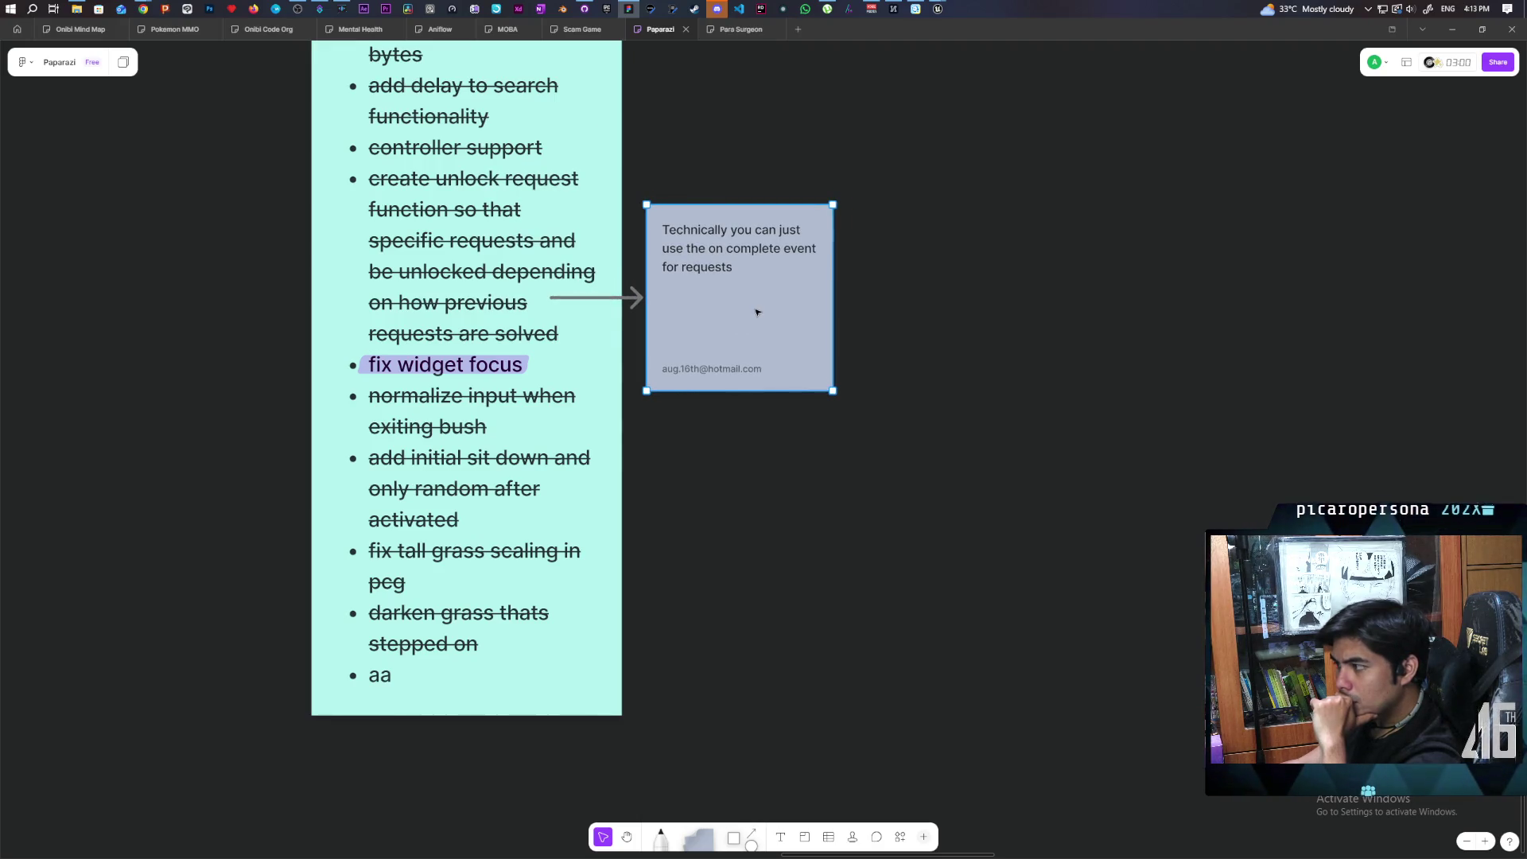
Step: Nudge the grey note a little further down beside the list and deselect it
left_click(921, 453)
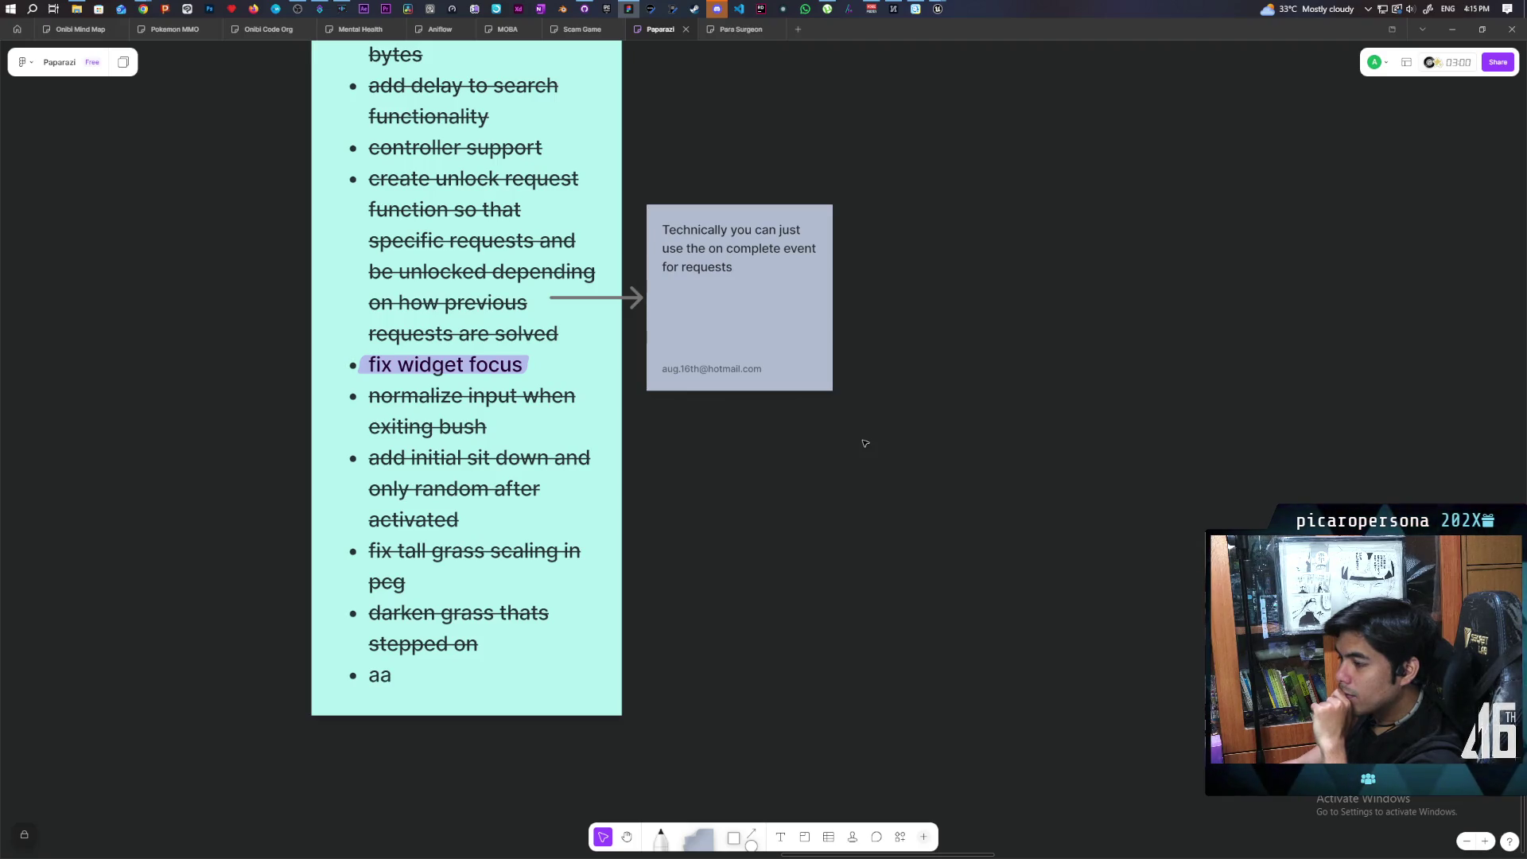
scroll(866, 443, "up", 3)
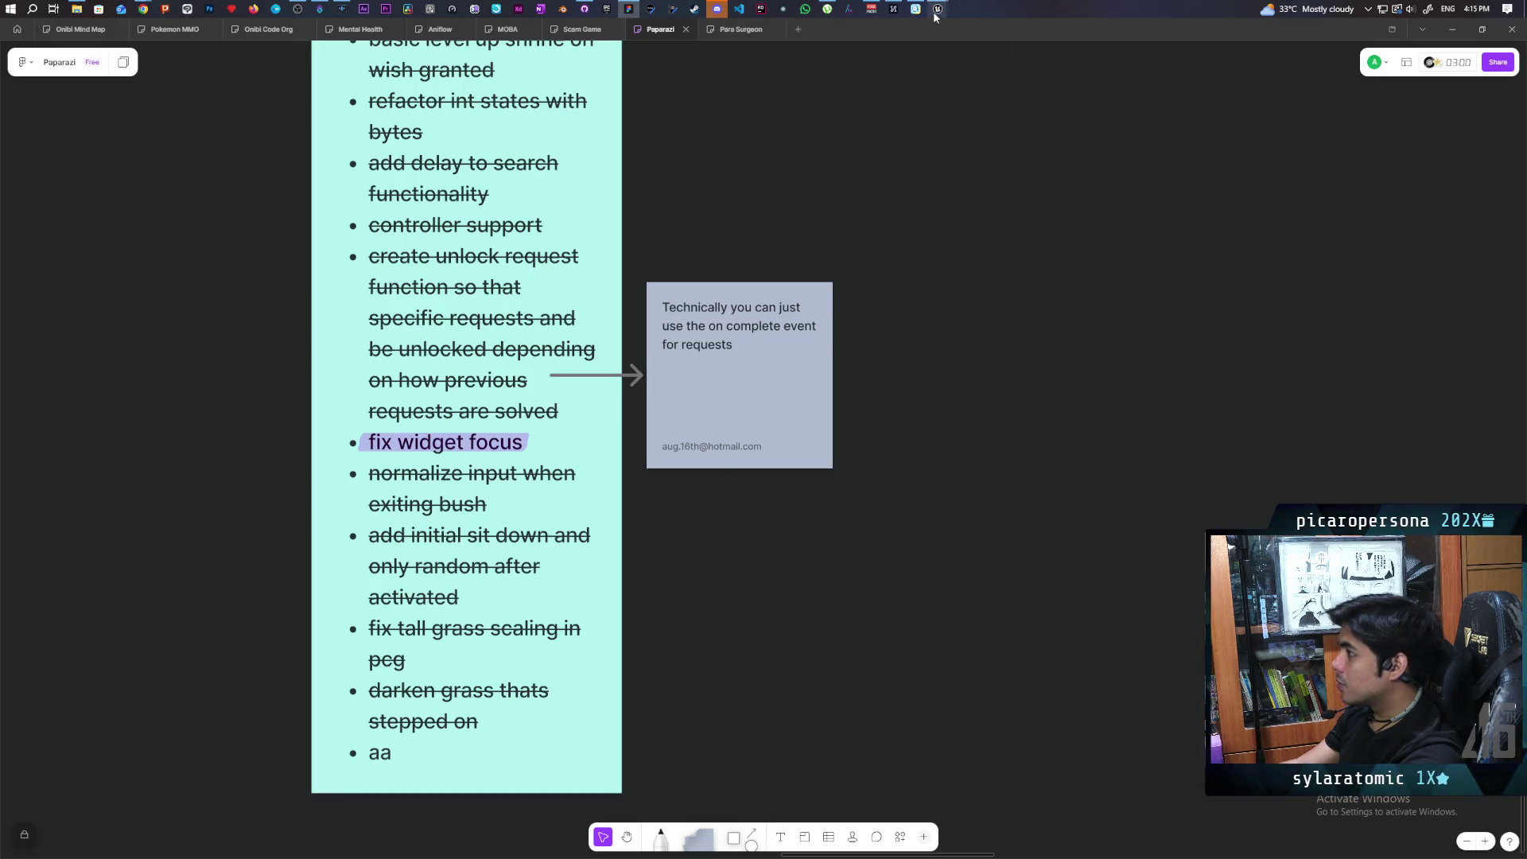
mouse_move(938, 12)
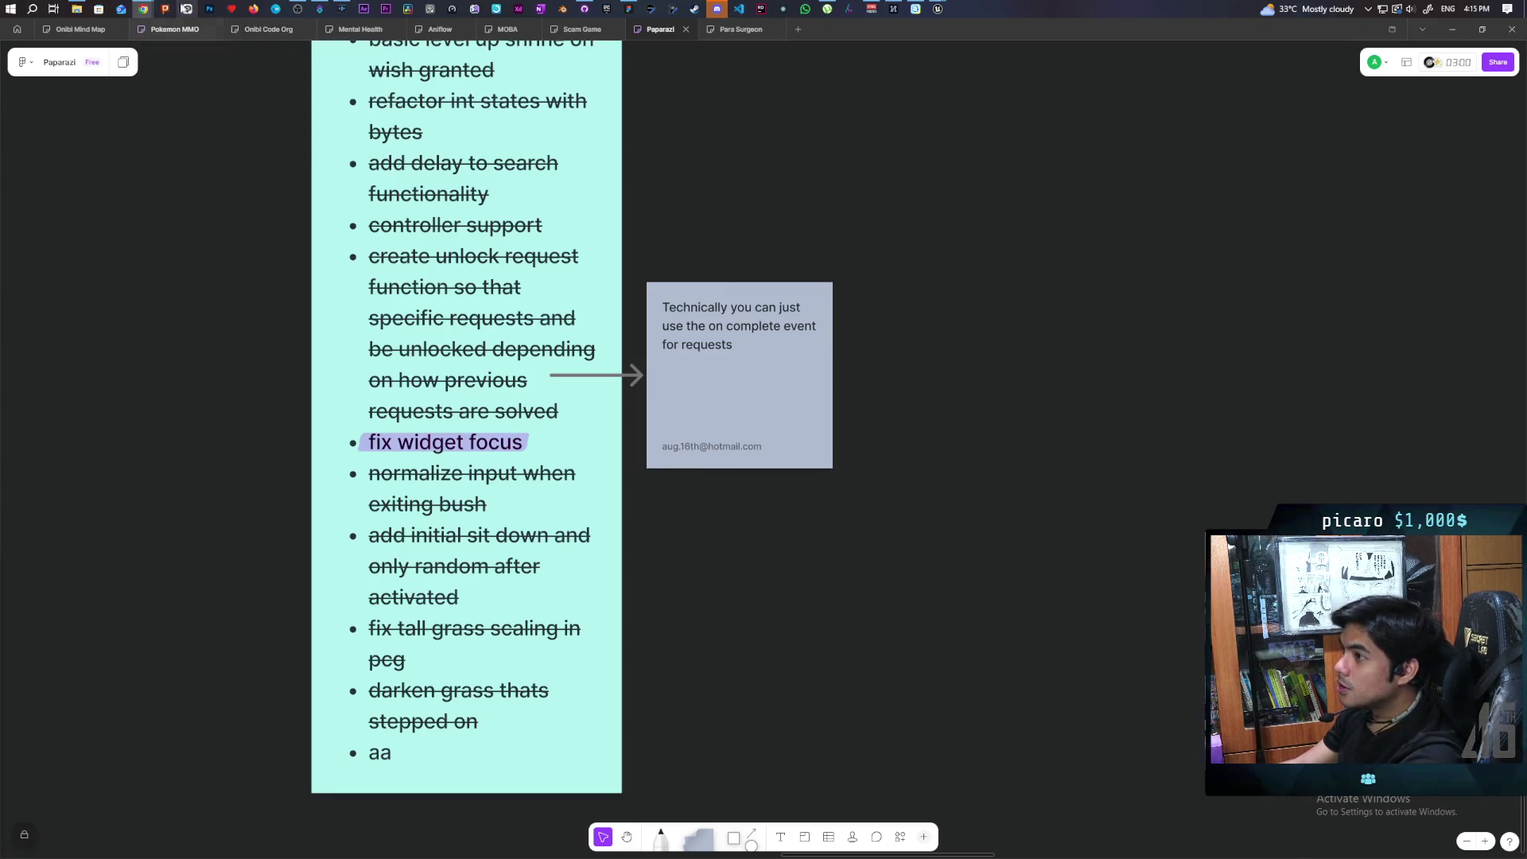
mouse_move(144, 7)
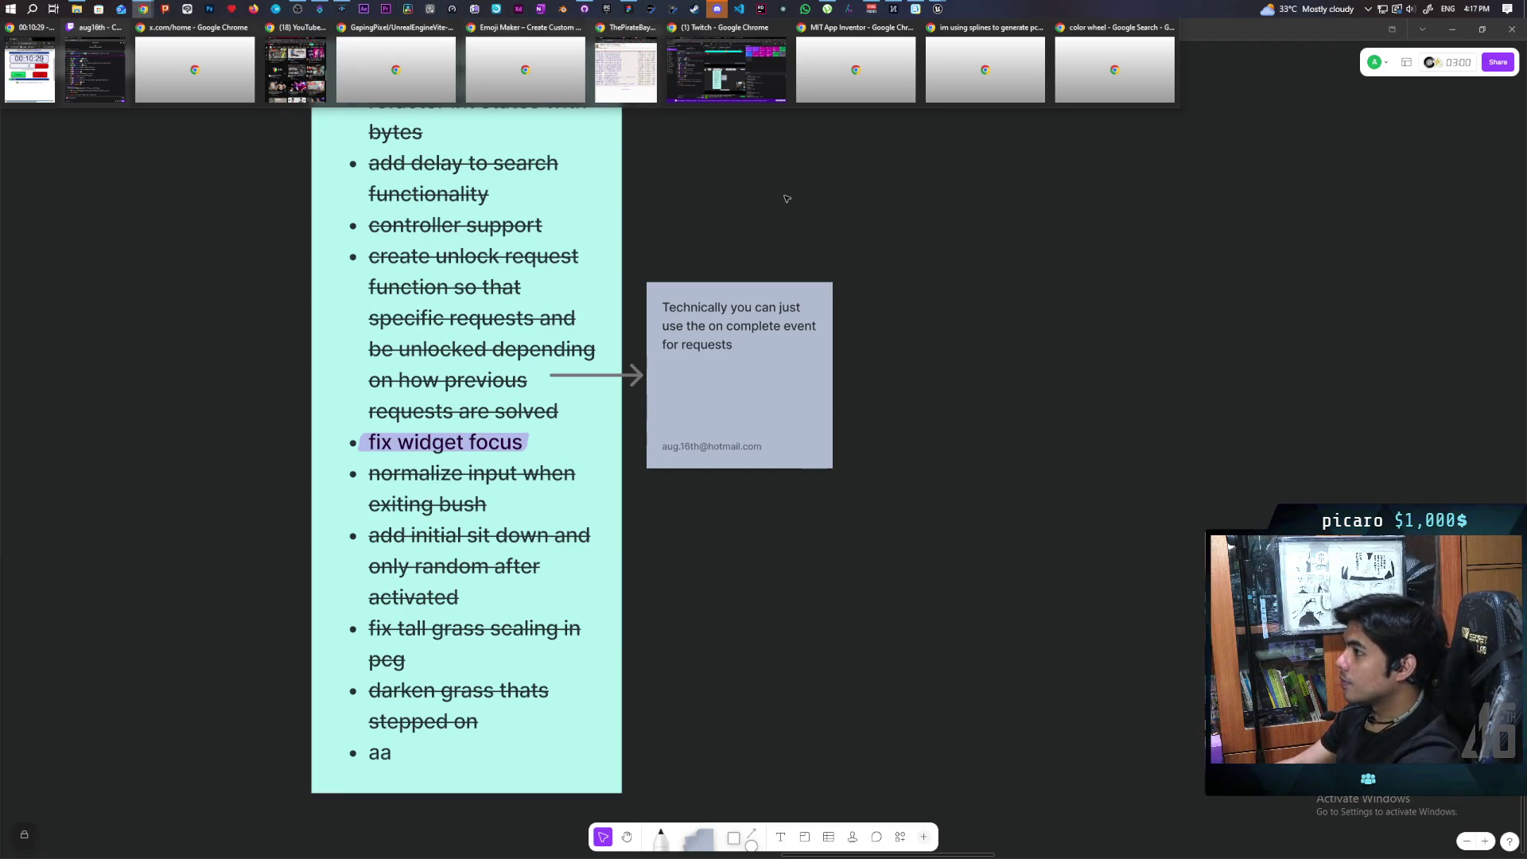
mouse_move(938, 9)
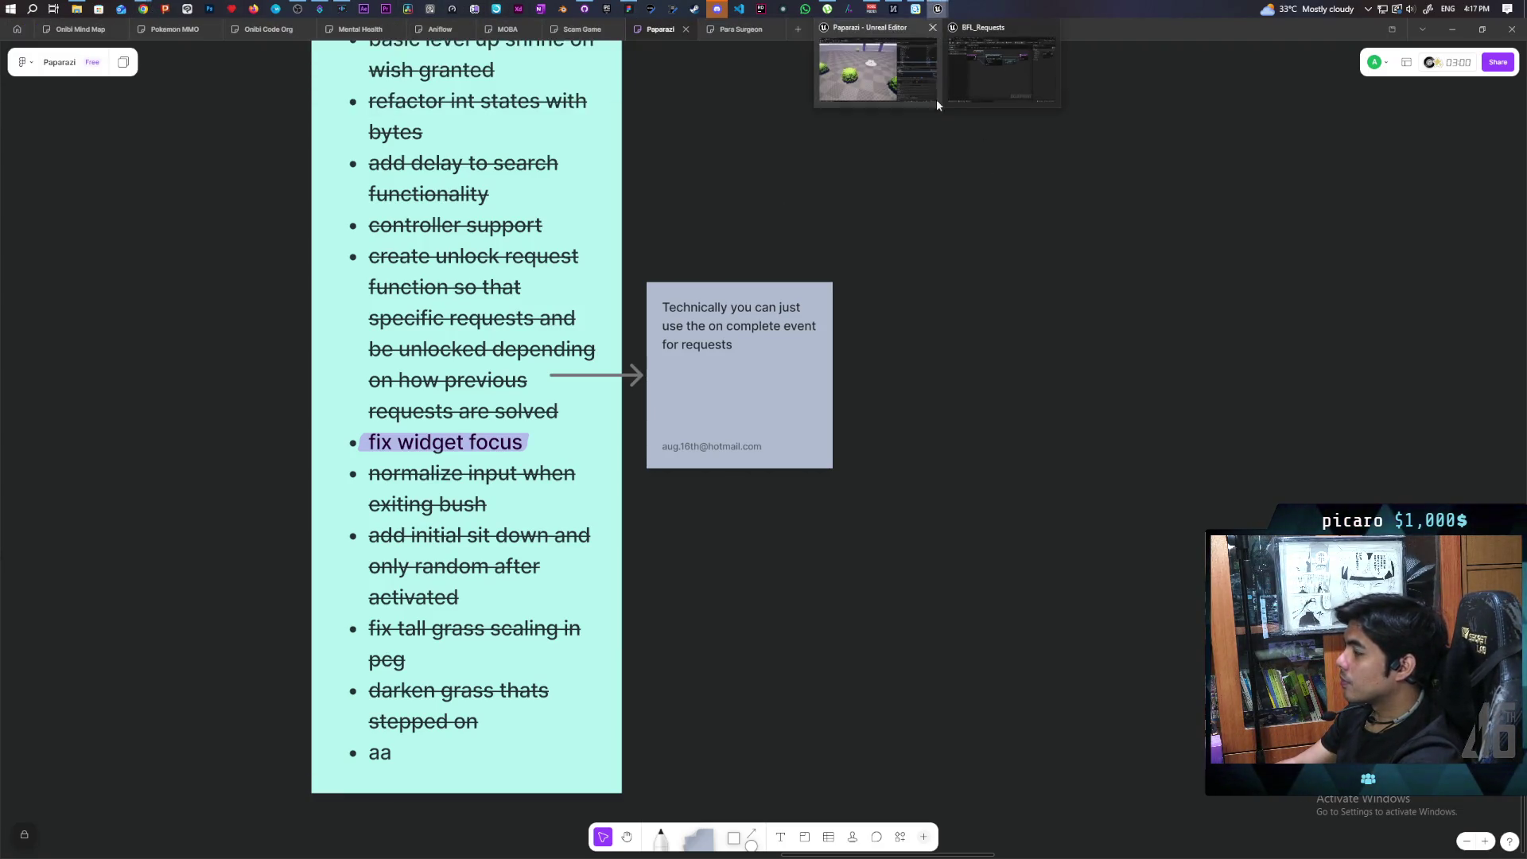
left_click(890, 79)
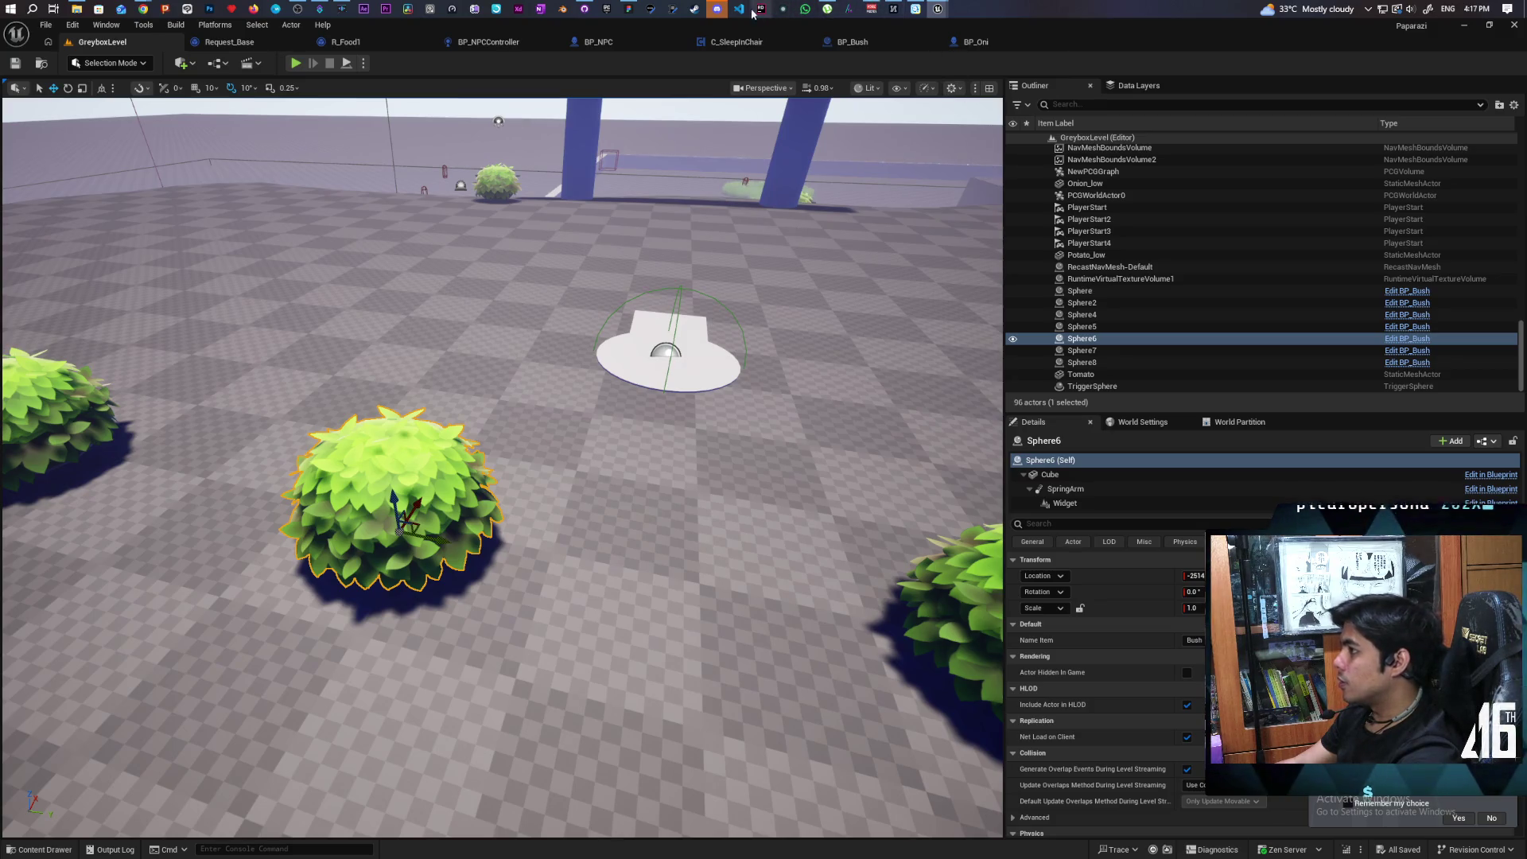
left_click(629, 9)
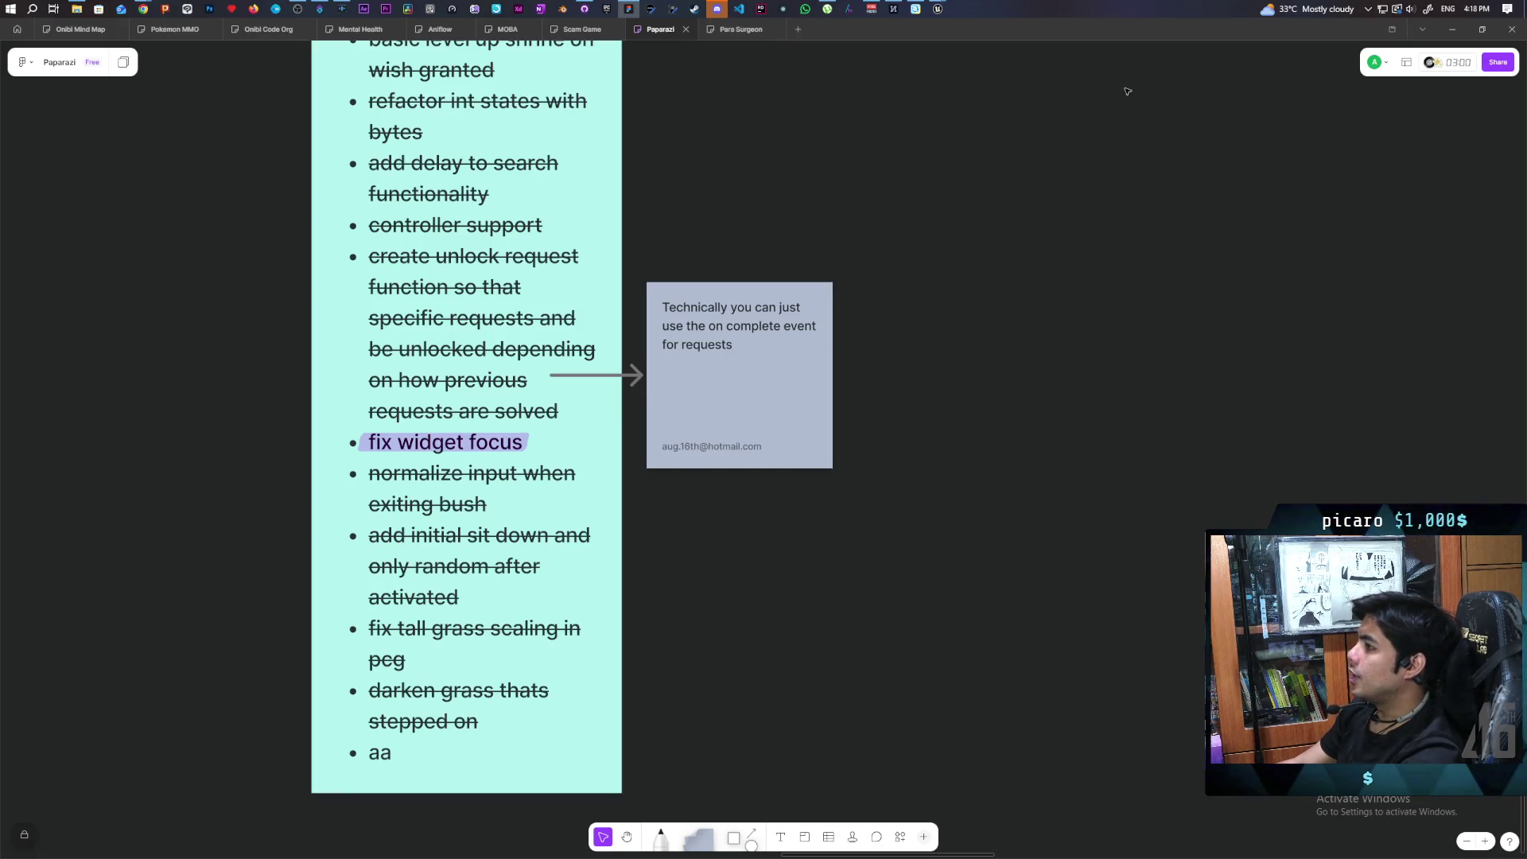
Step: Return to the Paparazi Unreal Editor window and start play-testing the level
mouse_move(937, 9)
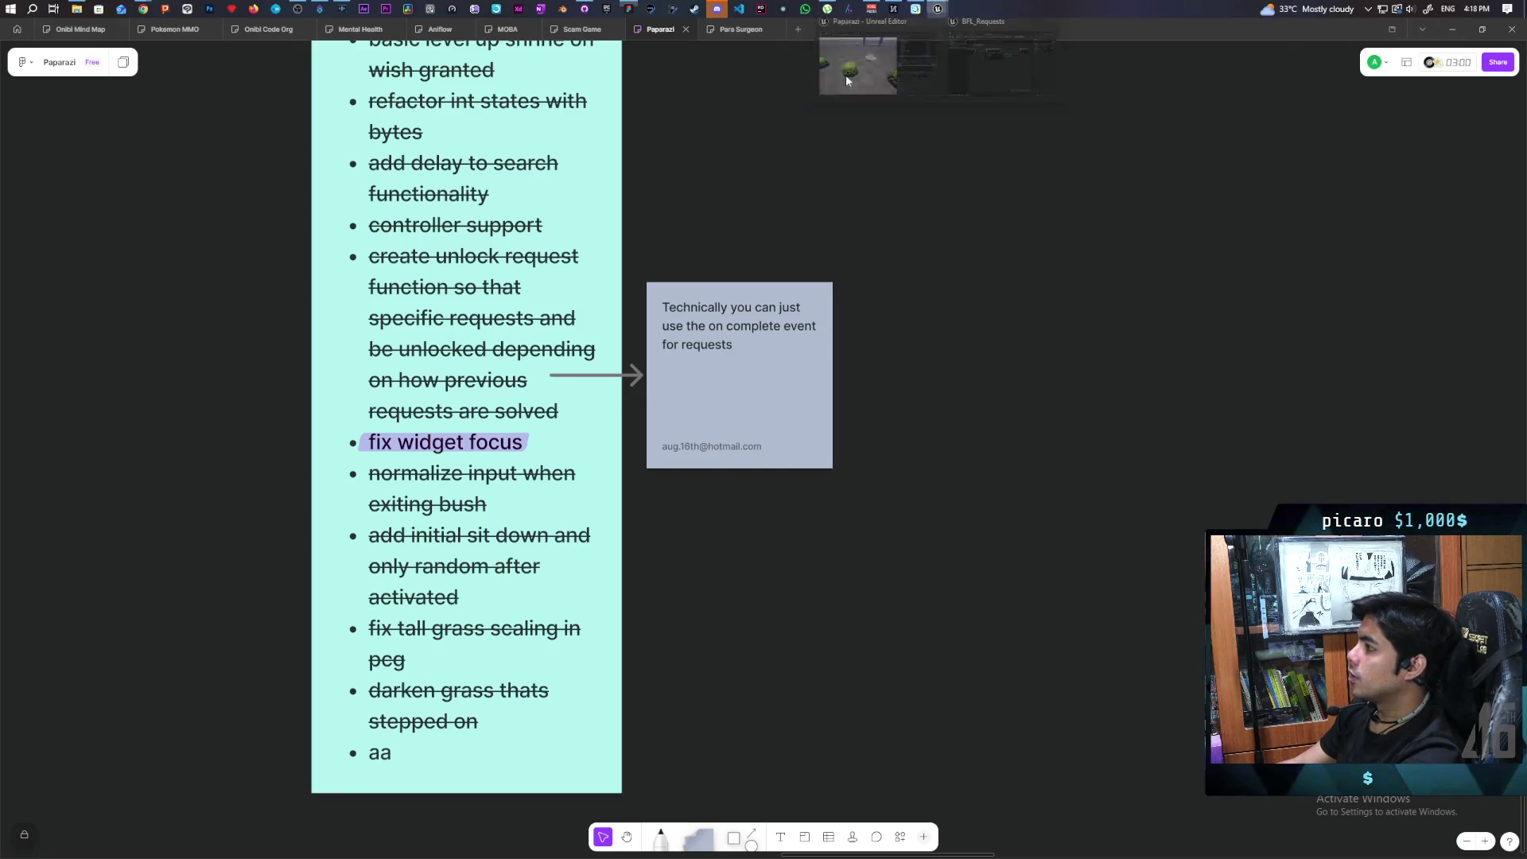
left_click(847, 80)
left_click(295, 63)
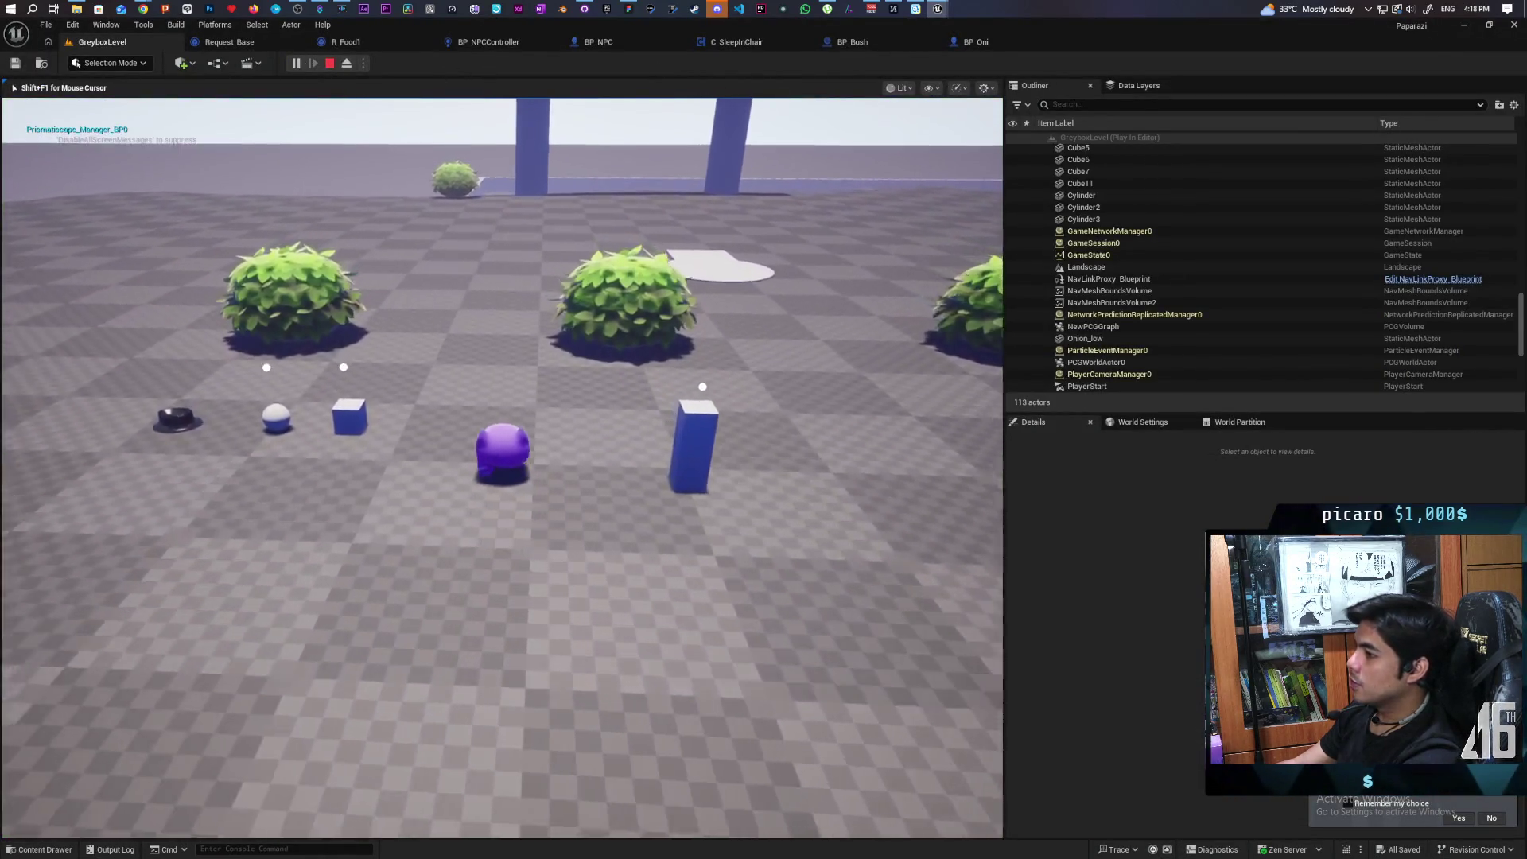
Step: Walk and jump the purple creature near the white NPC, then toward the grass patches
key("space")
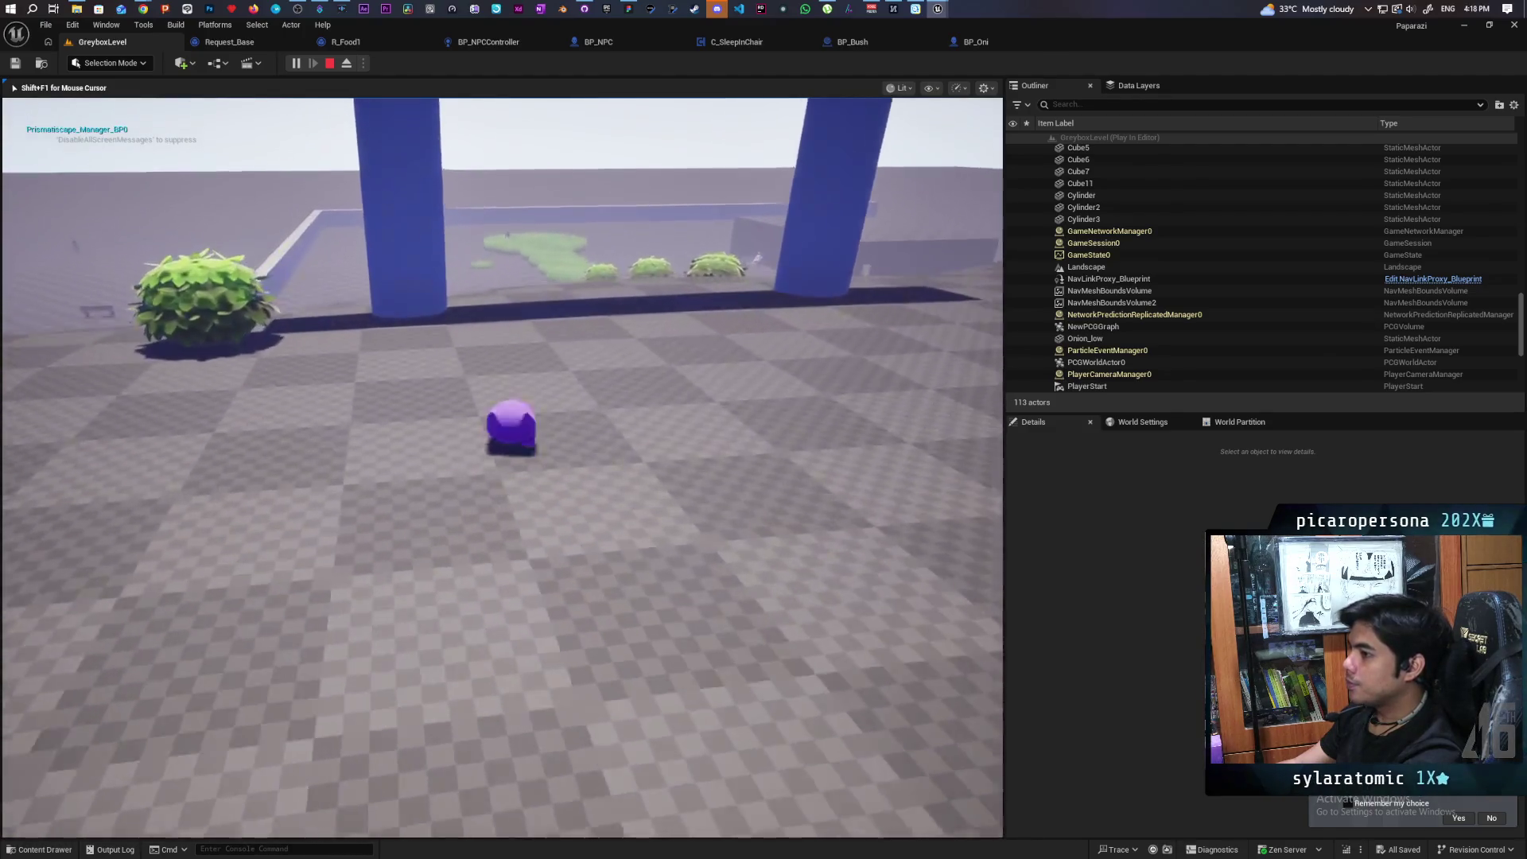
key("w")
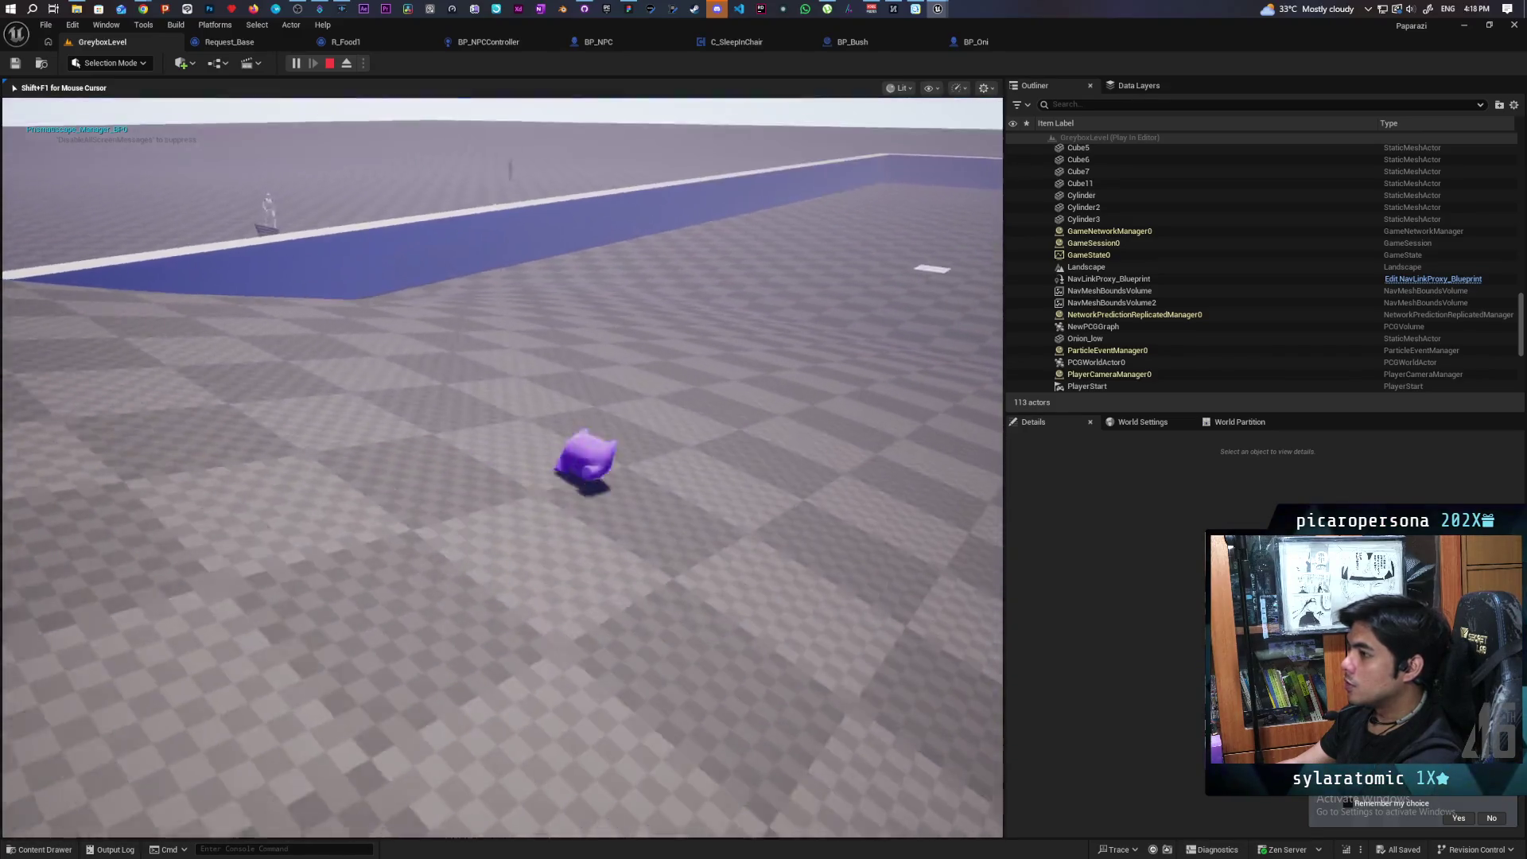
key("space")
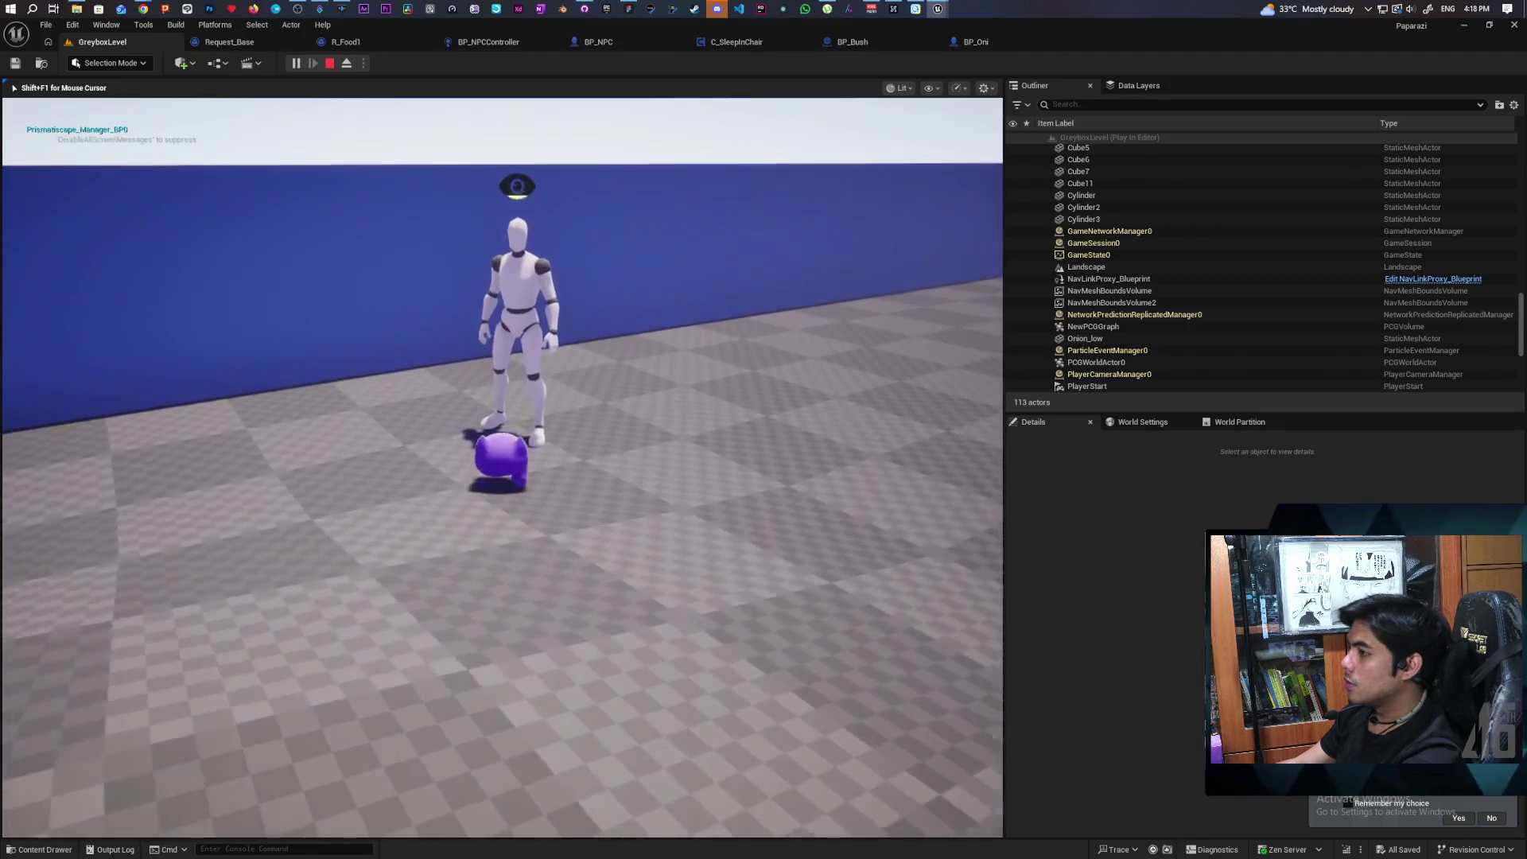
key("s")
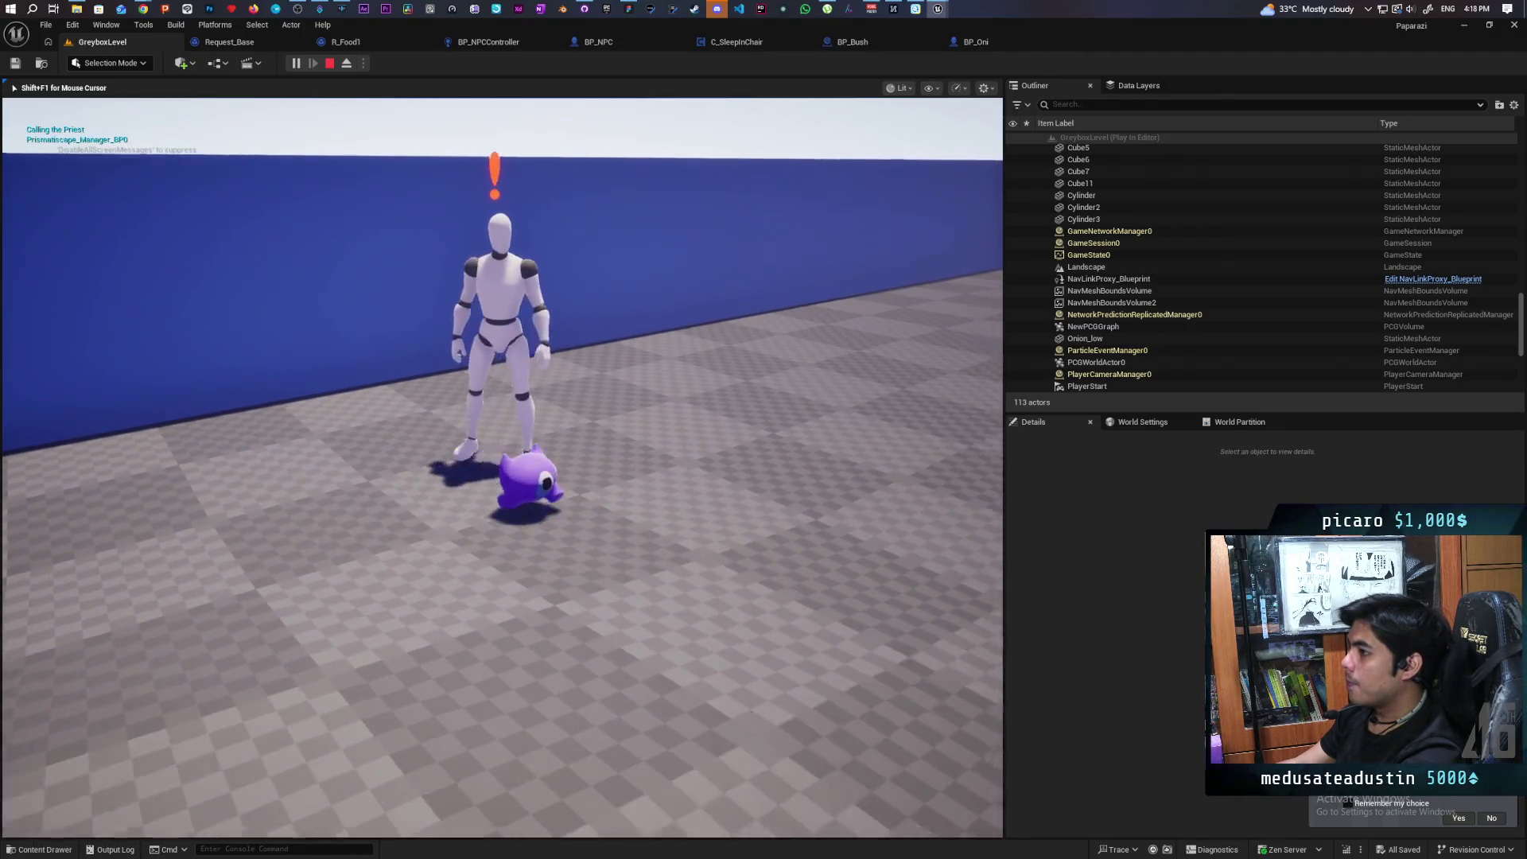
key("w")
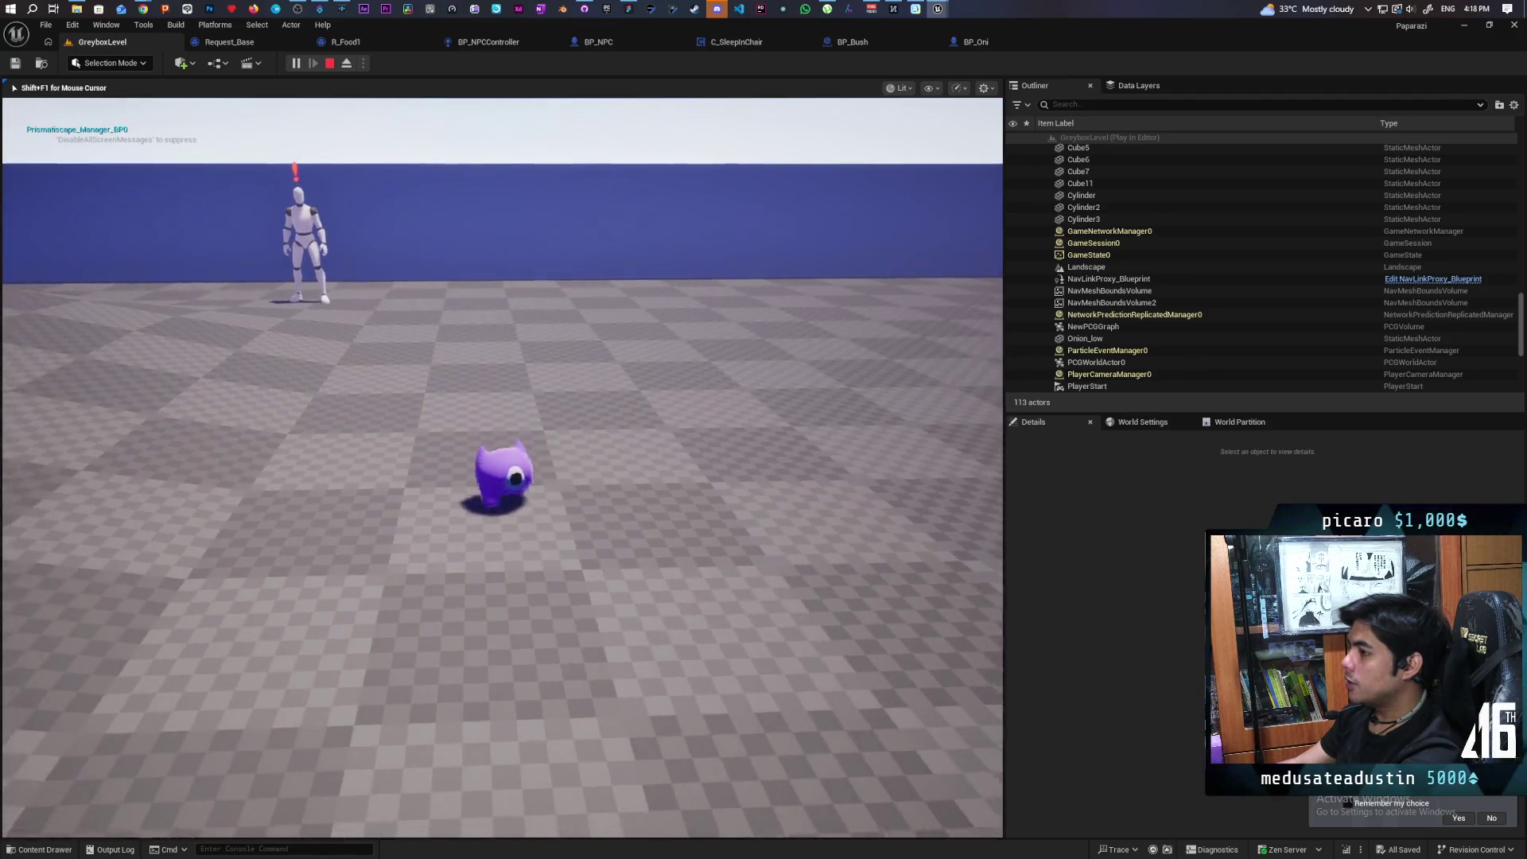
key("s")
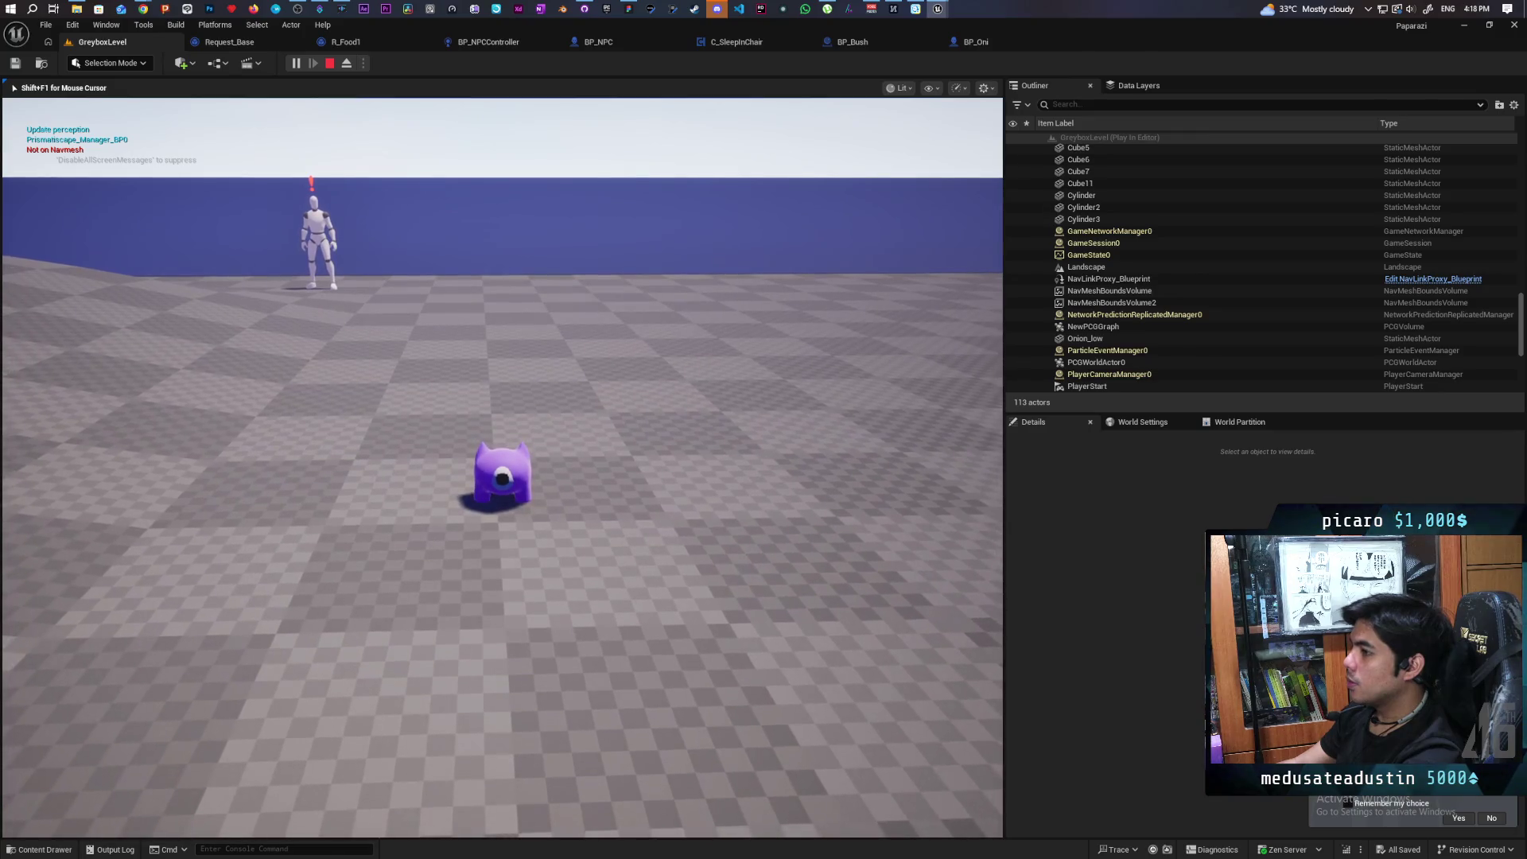
key("a")
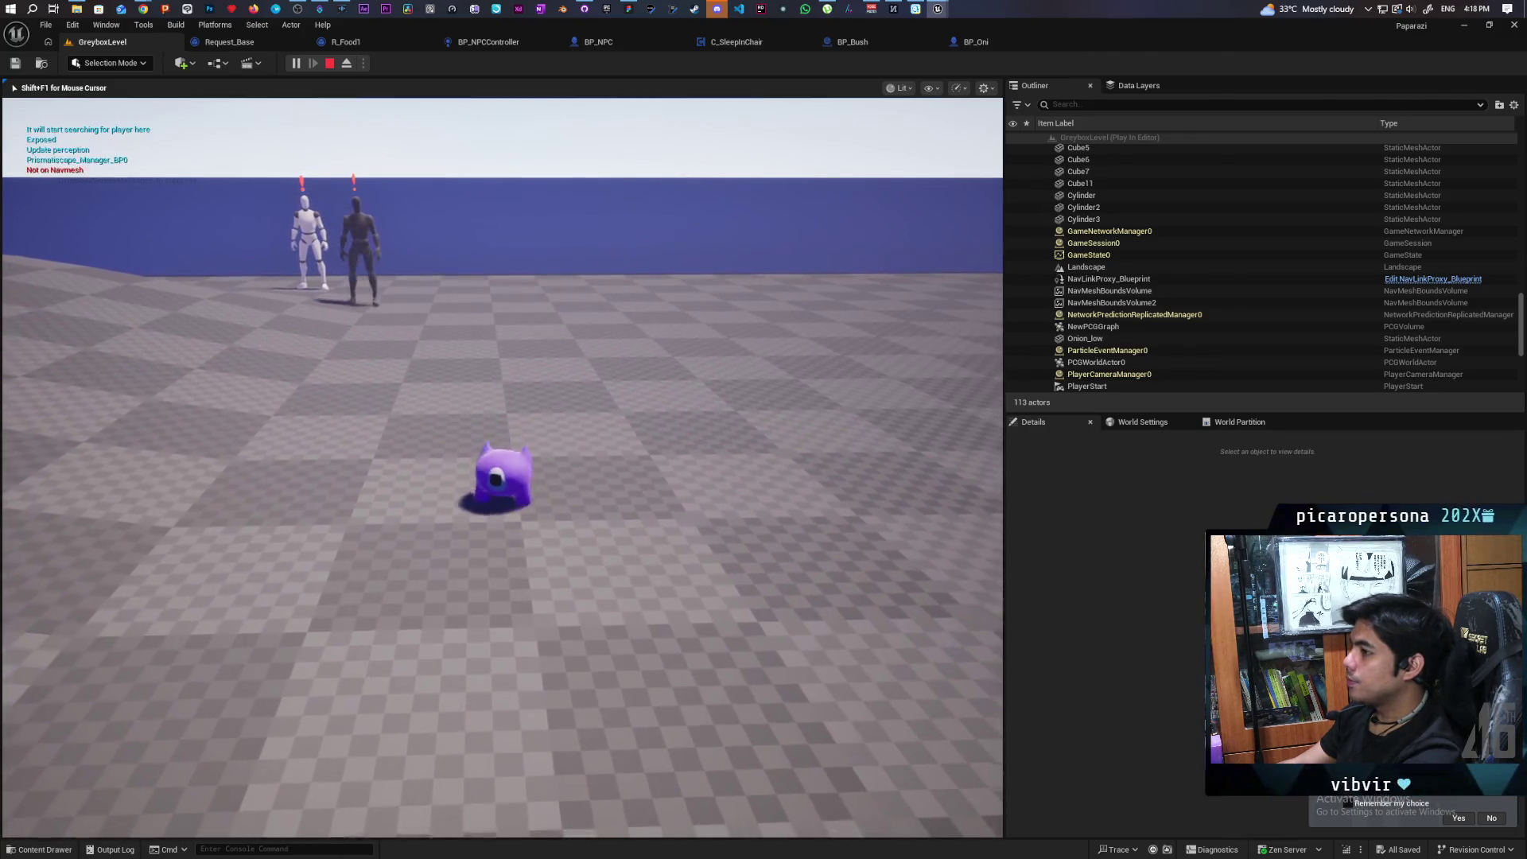
Step: Walk the creature forward through the grass patch past the bush and out onto the open floor
key("w")
key("w")
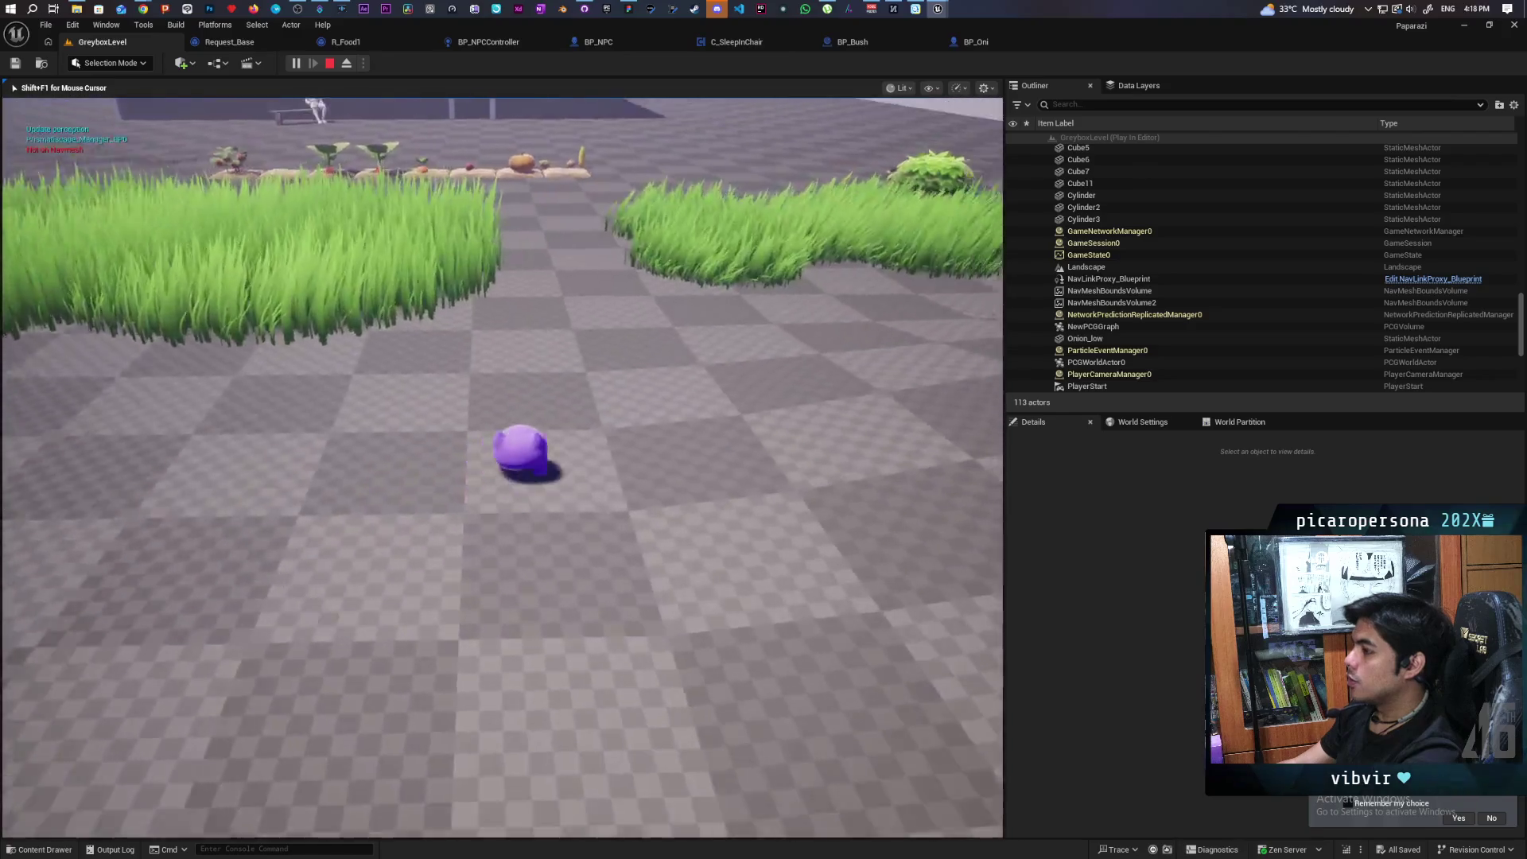
key("w")
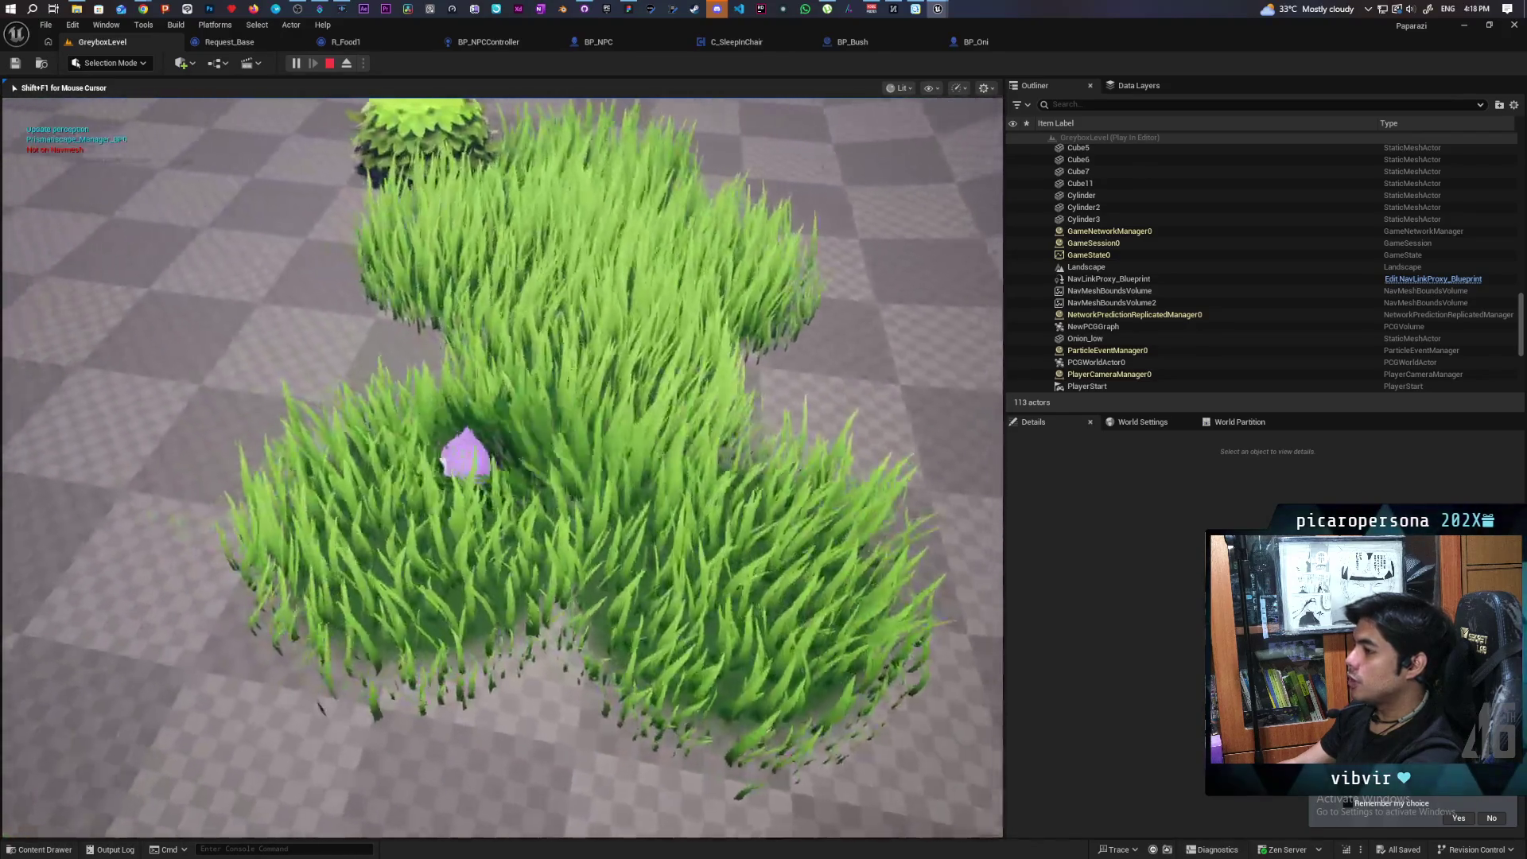
key("w")
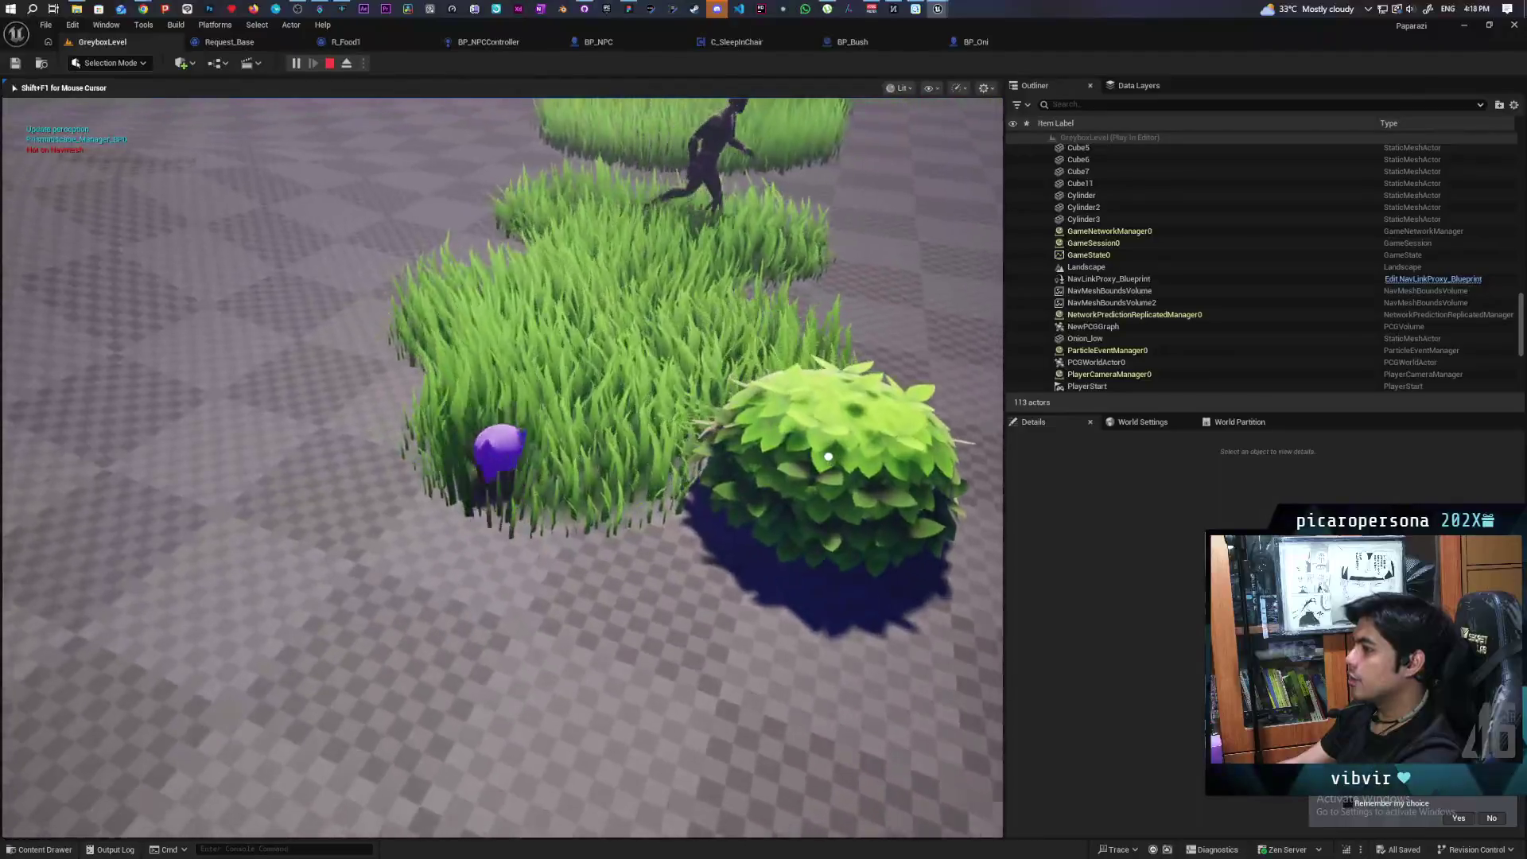
key("w")
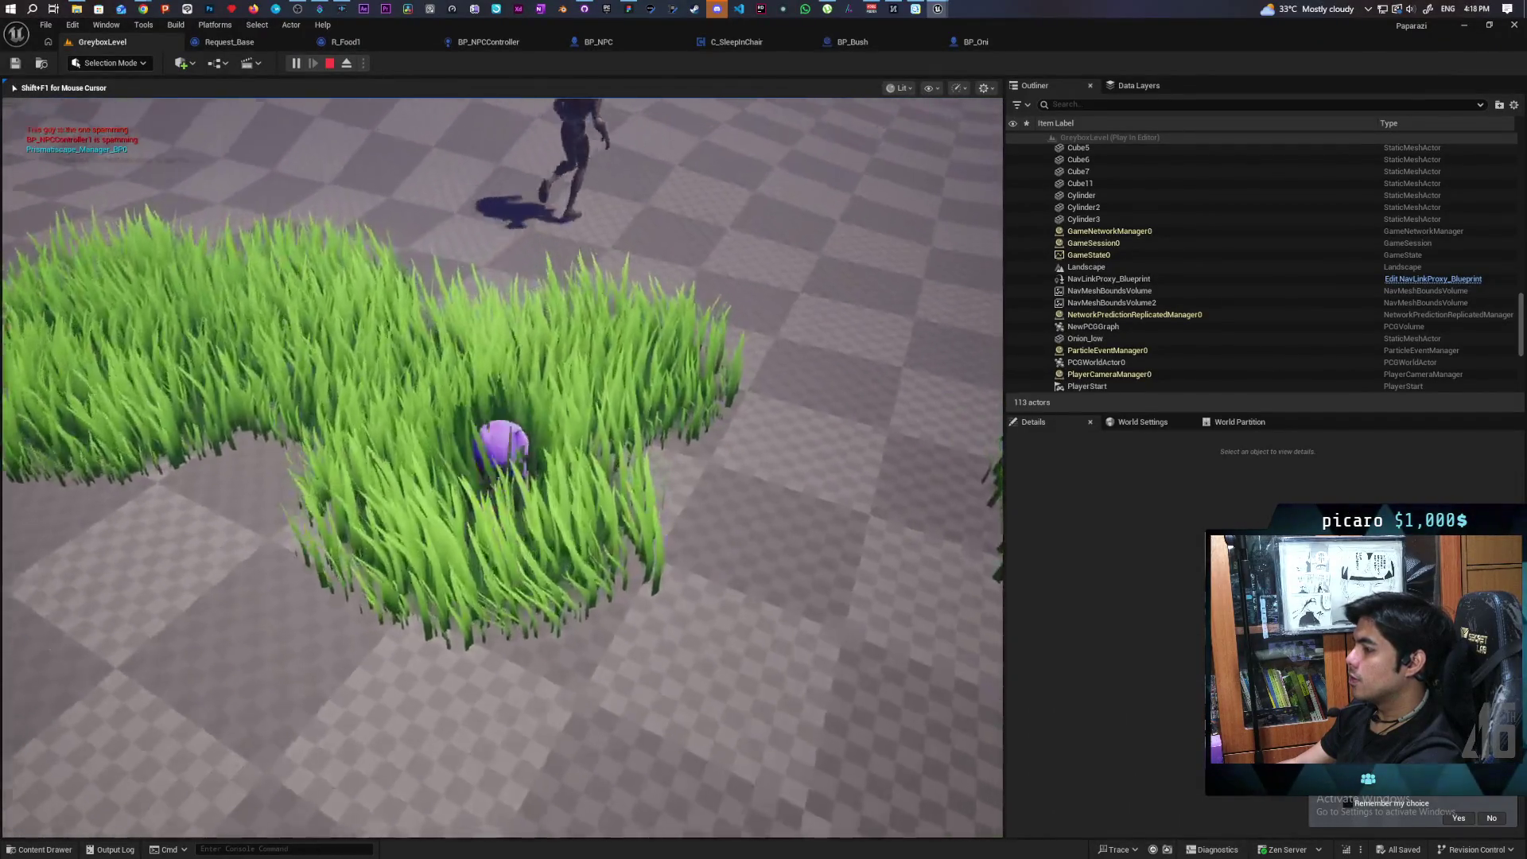
key("w")
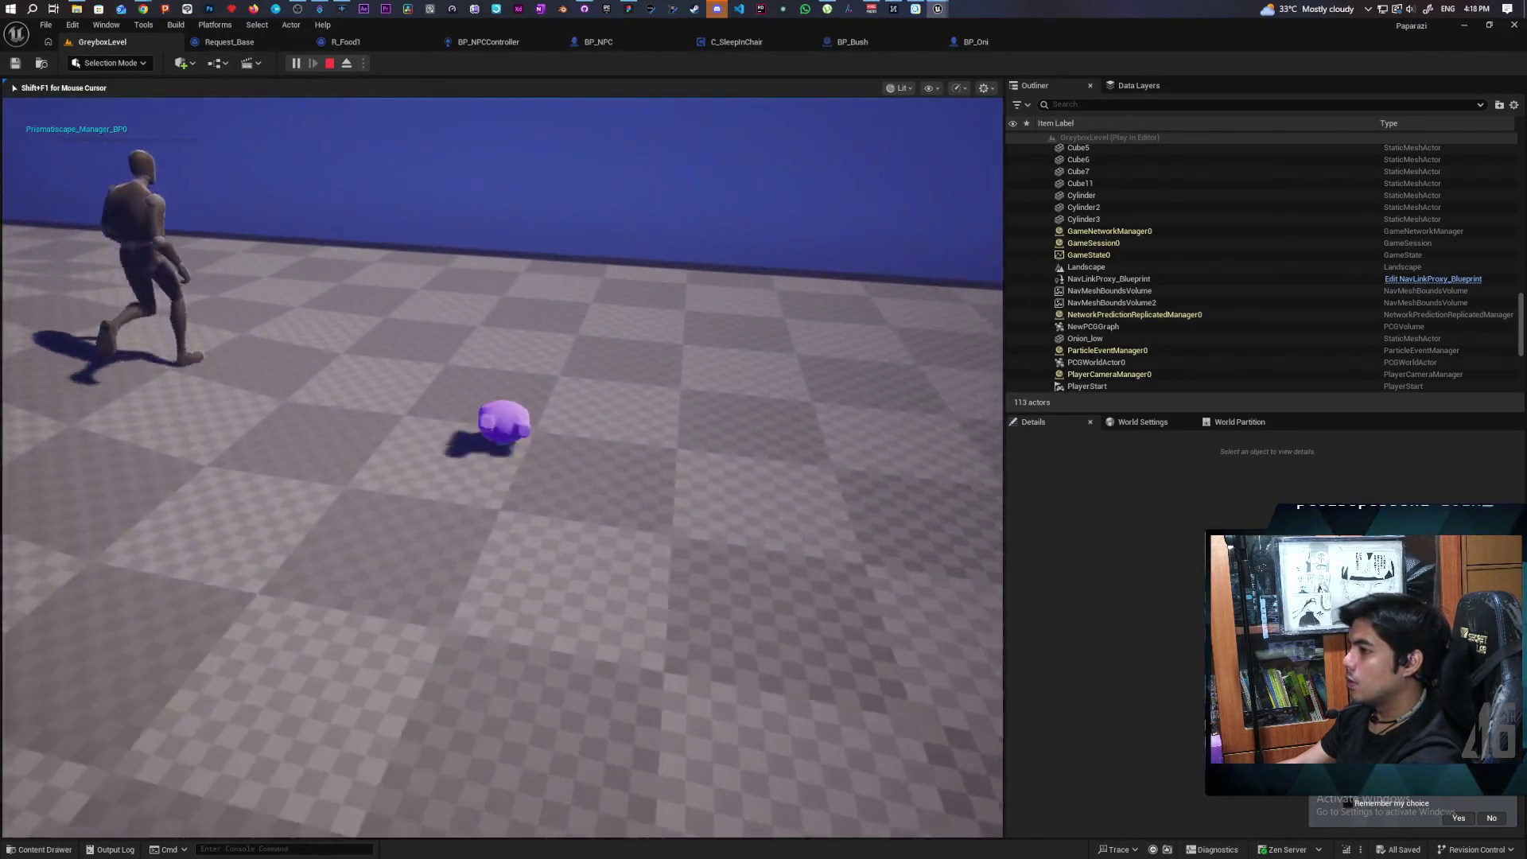
Step: Run the creature away from the chasing NPC and back into the long grass
key("s")
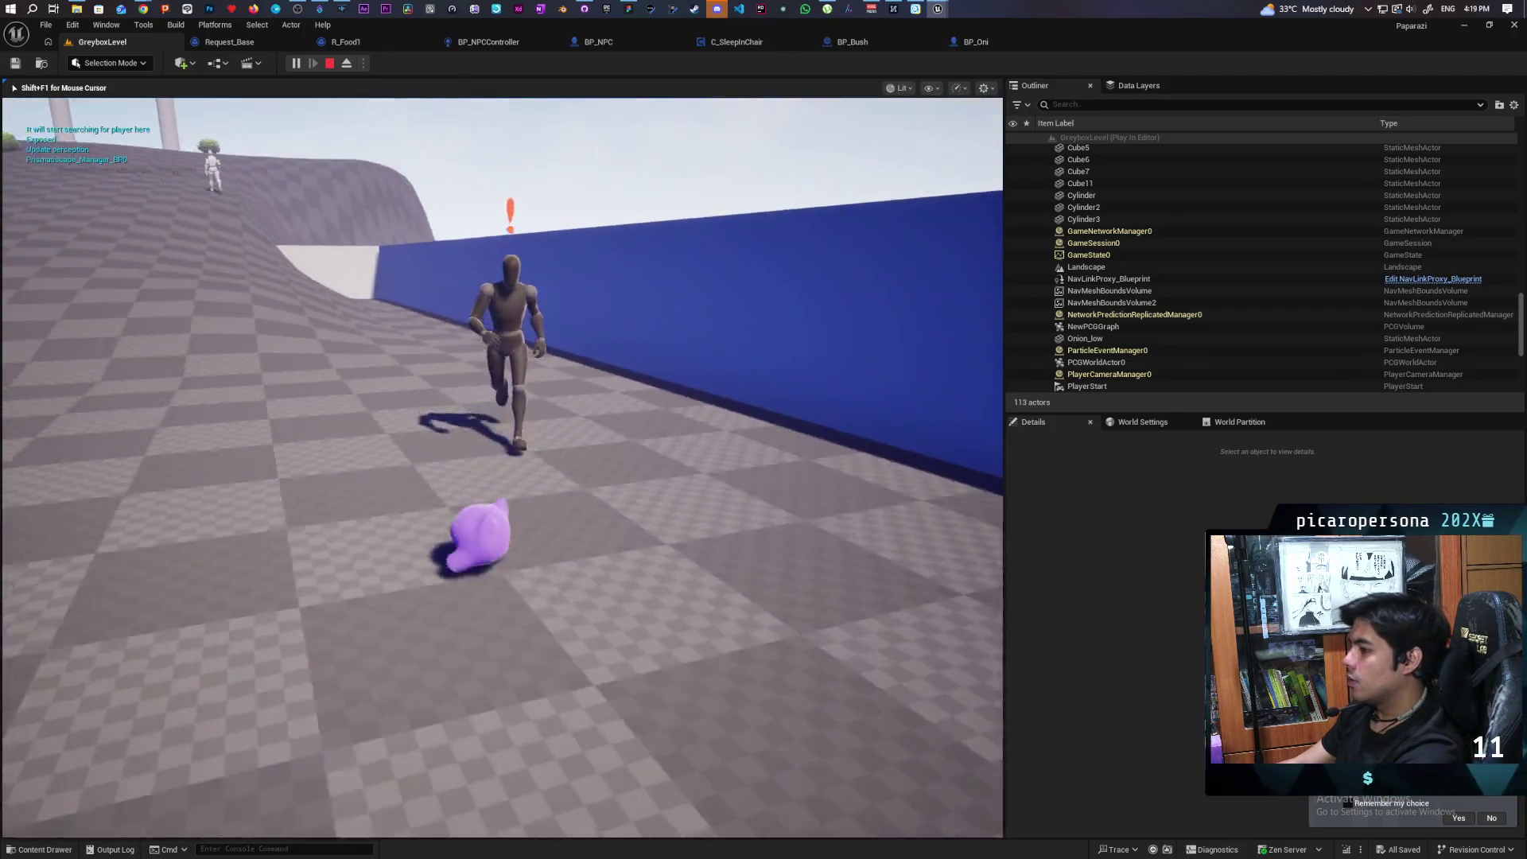
key("w")
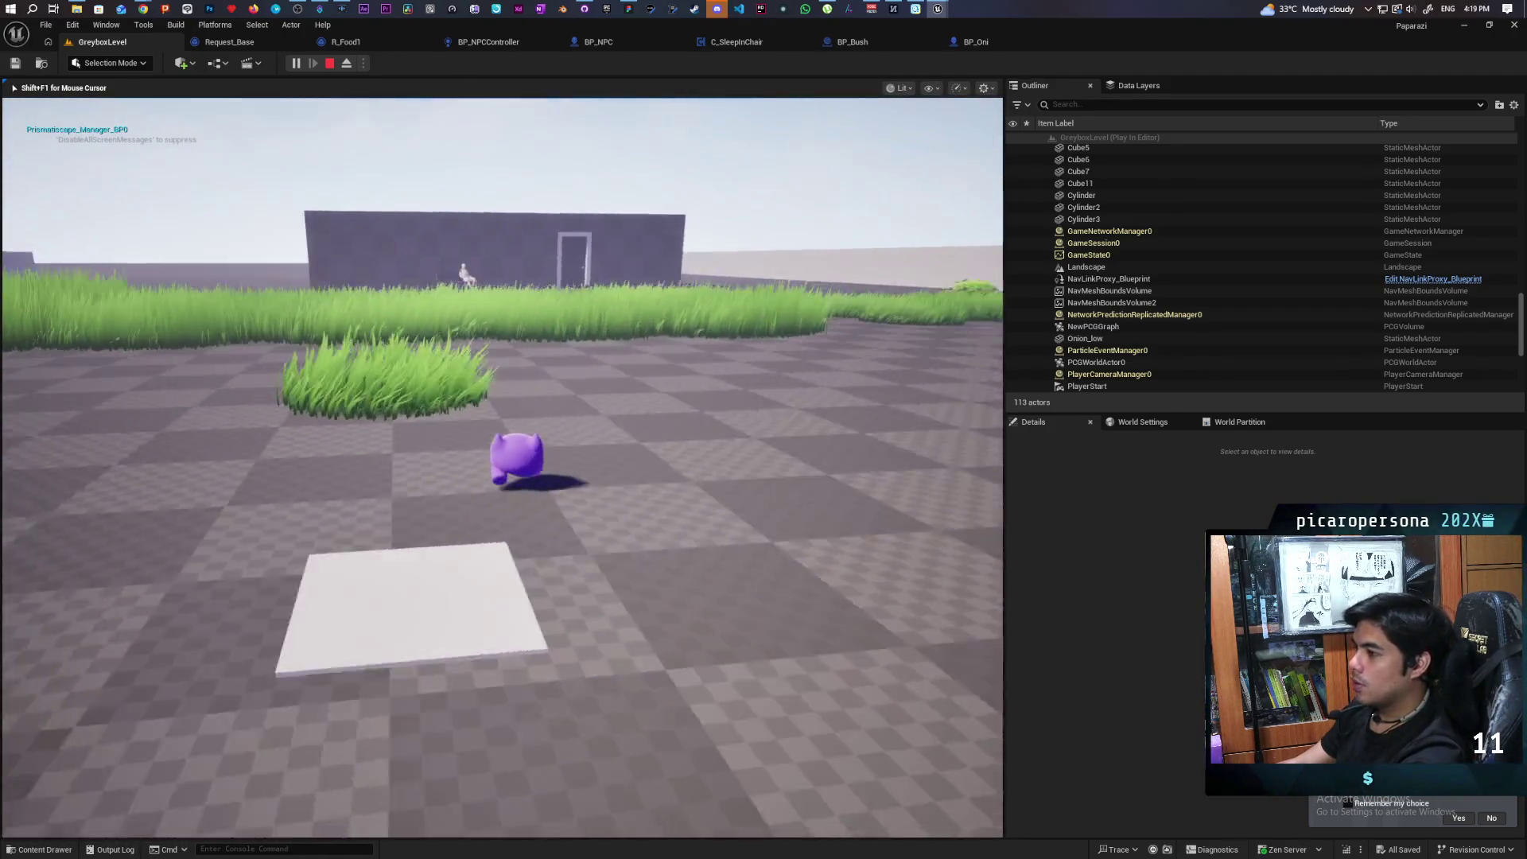
key("w")
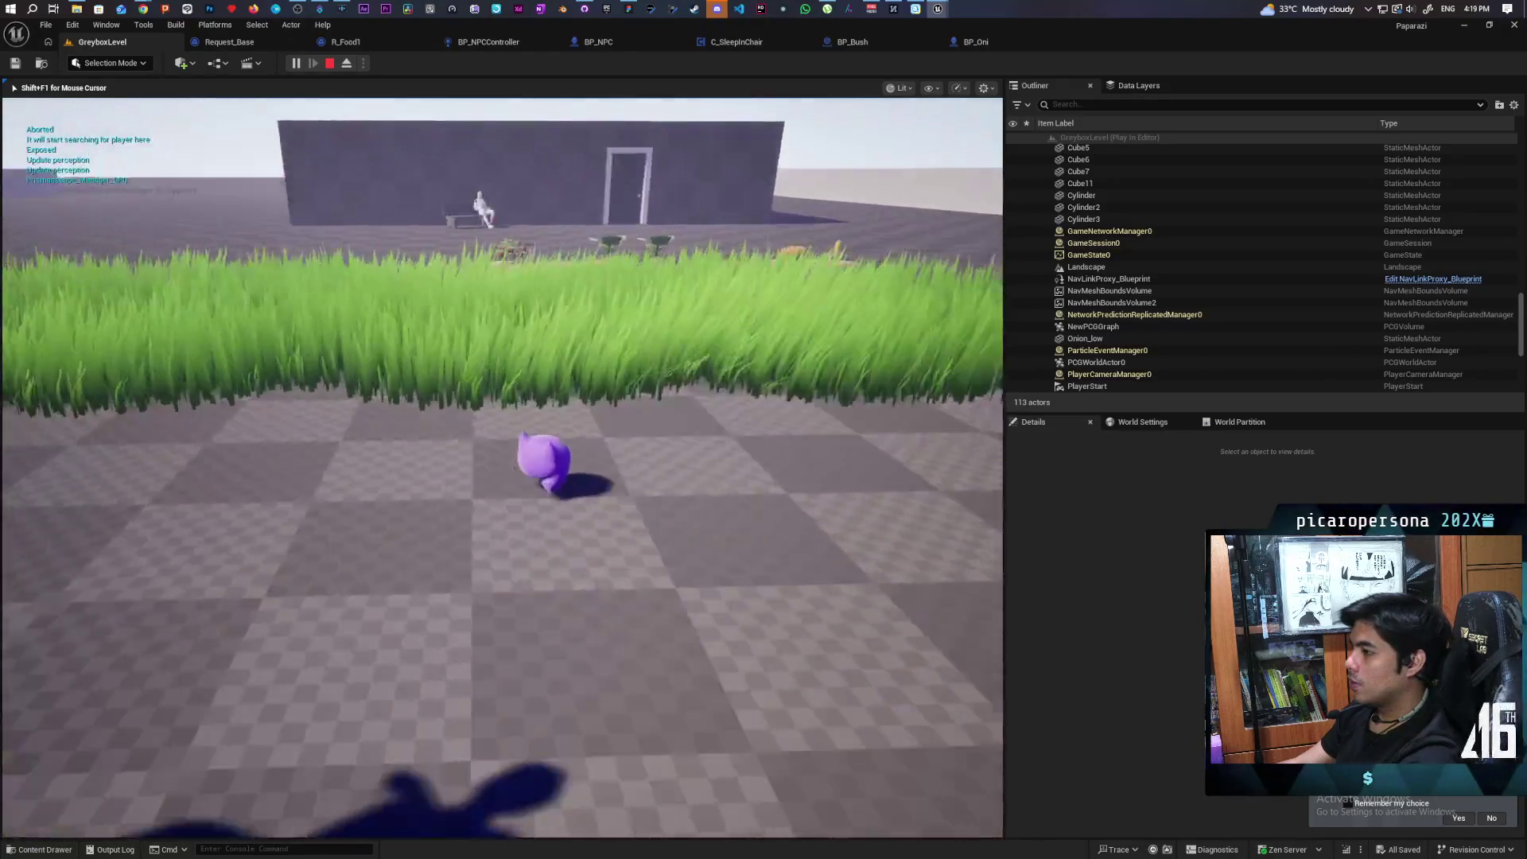
key("w")
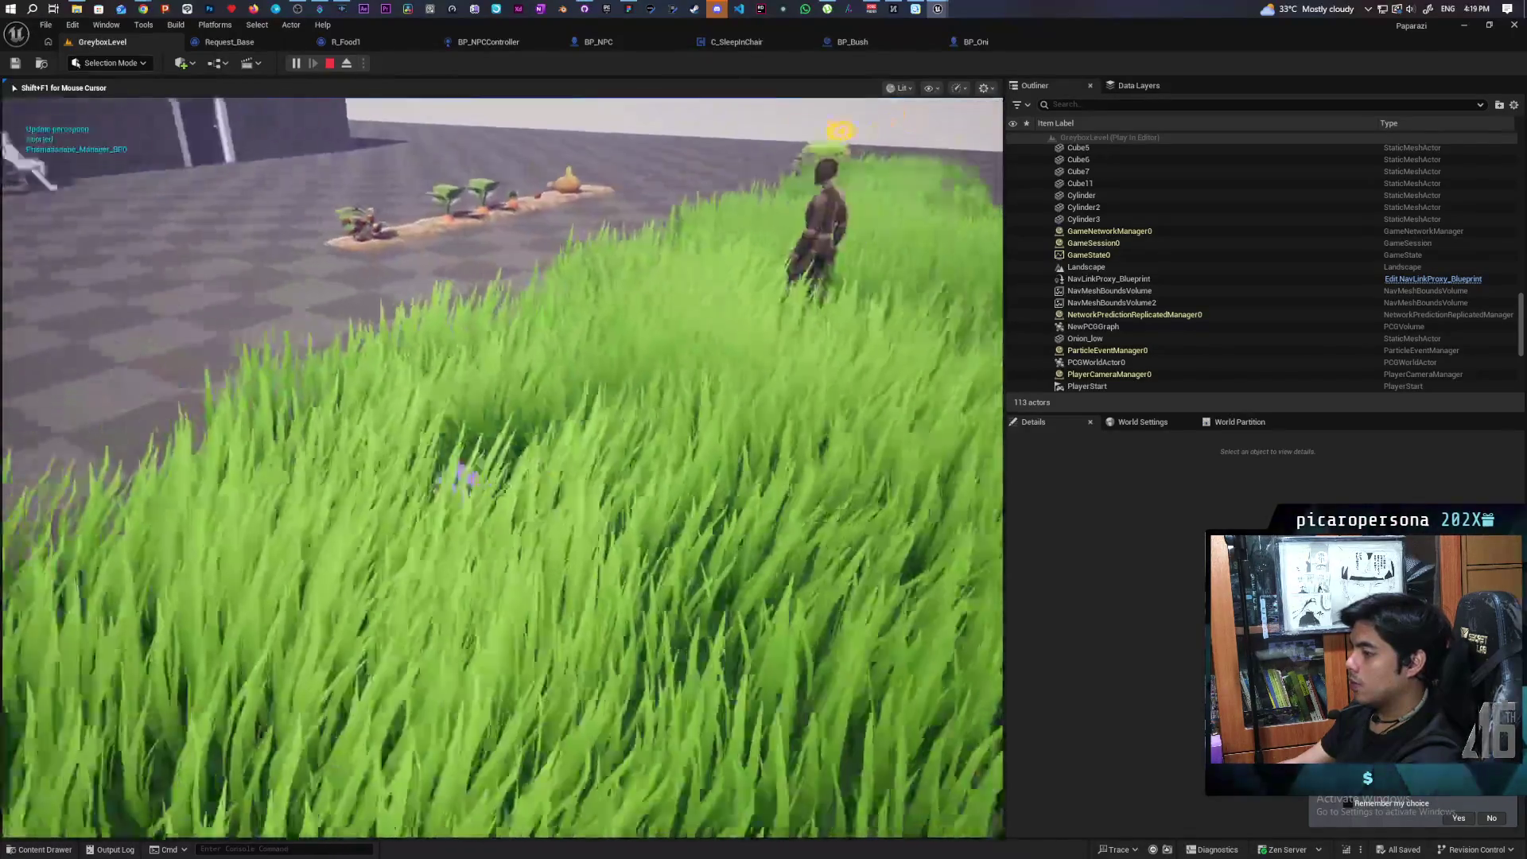
Step: Keep the creature hidden in the grass, then stop the play session
key("s")
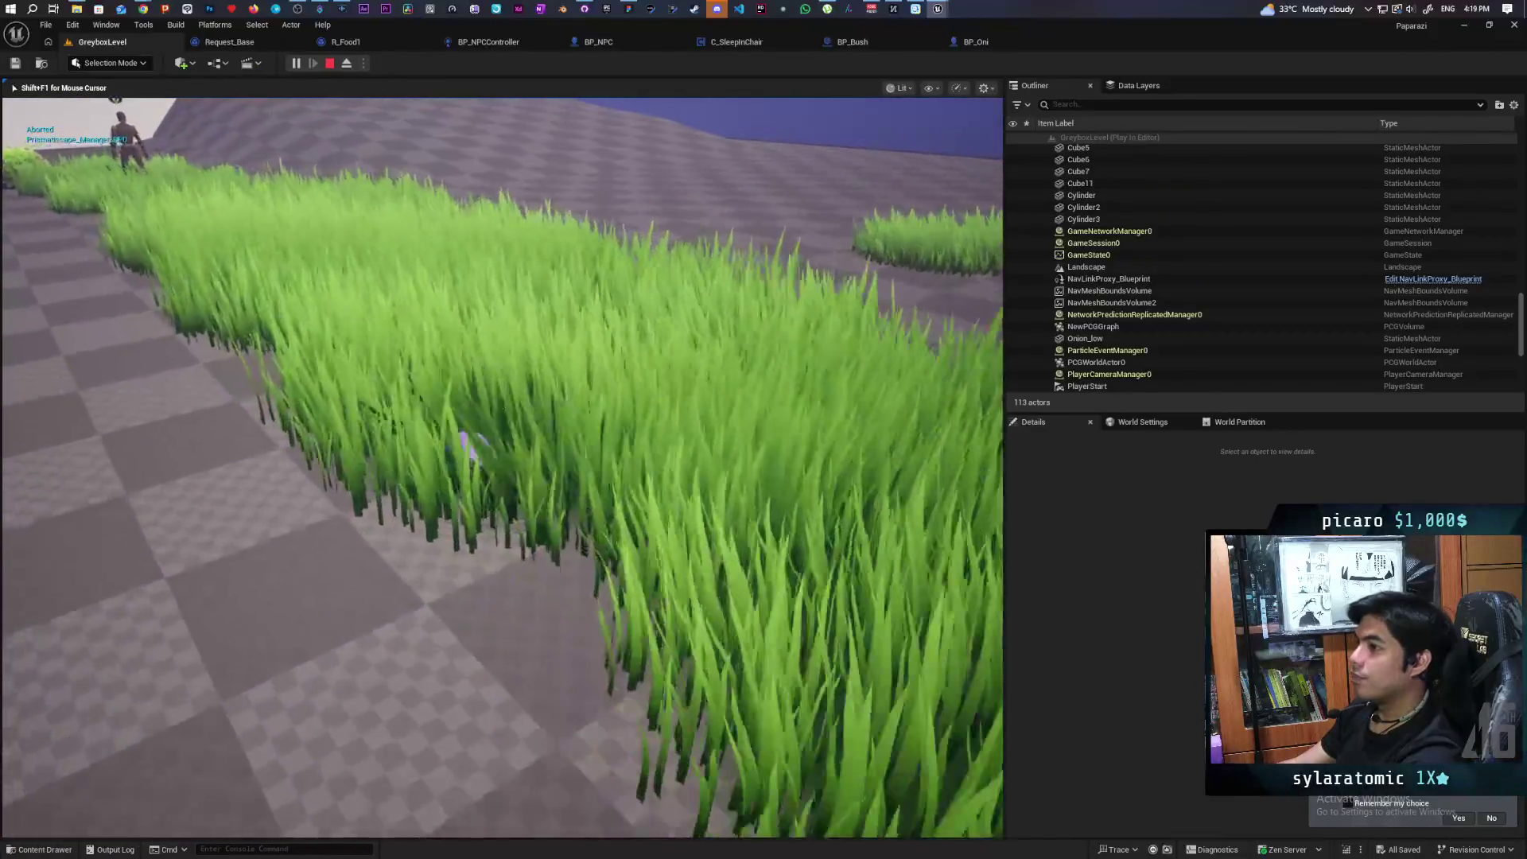
key("w")
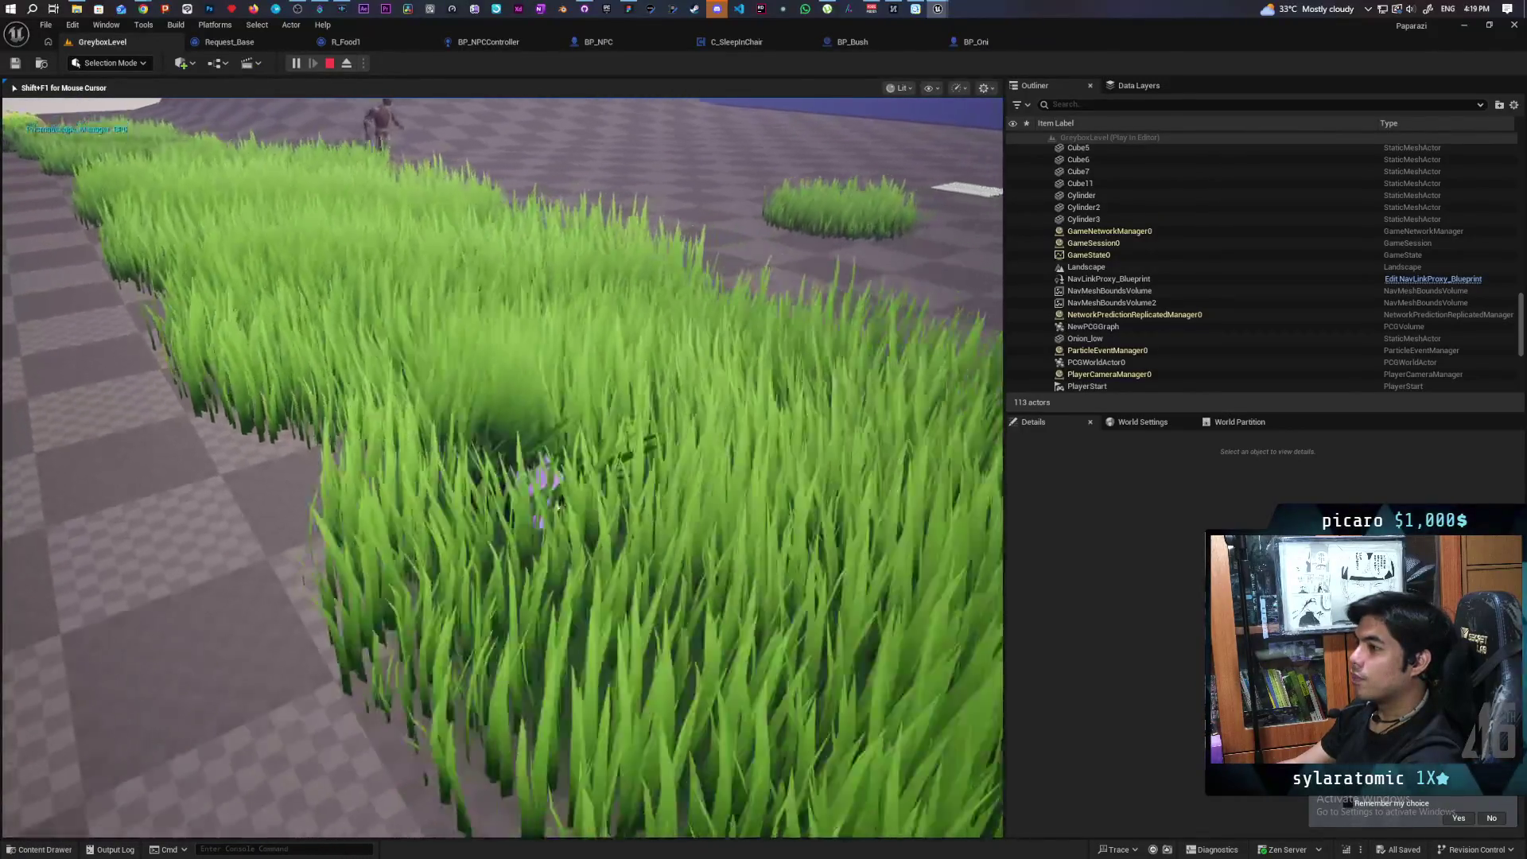
key("w")
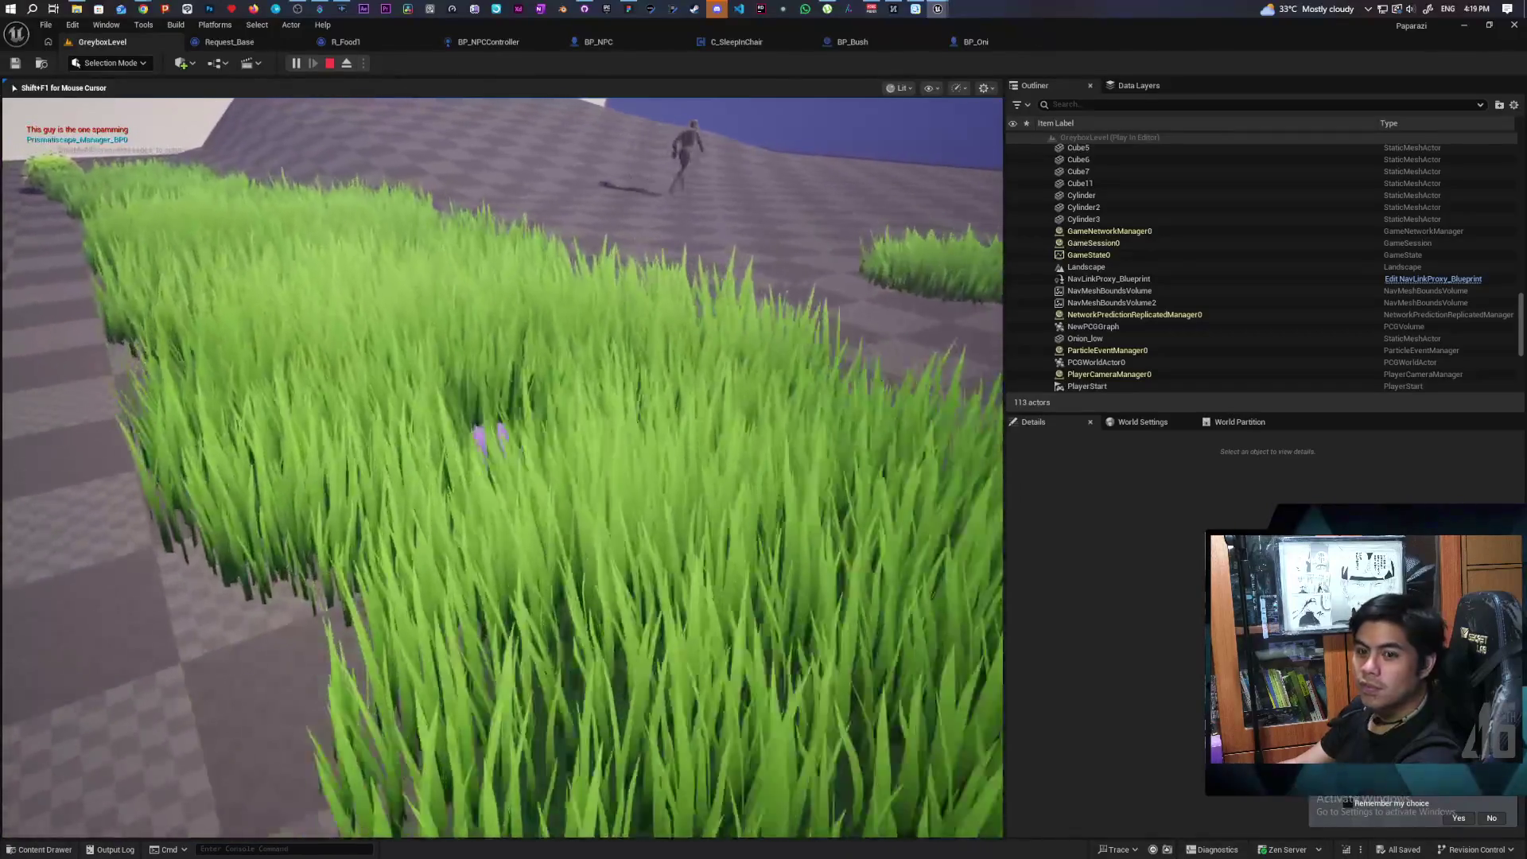
key("Escape")
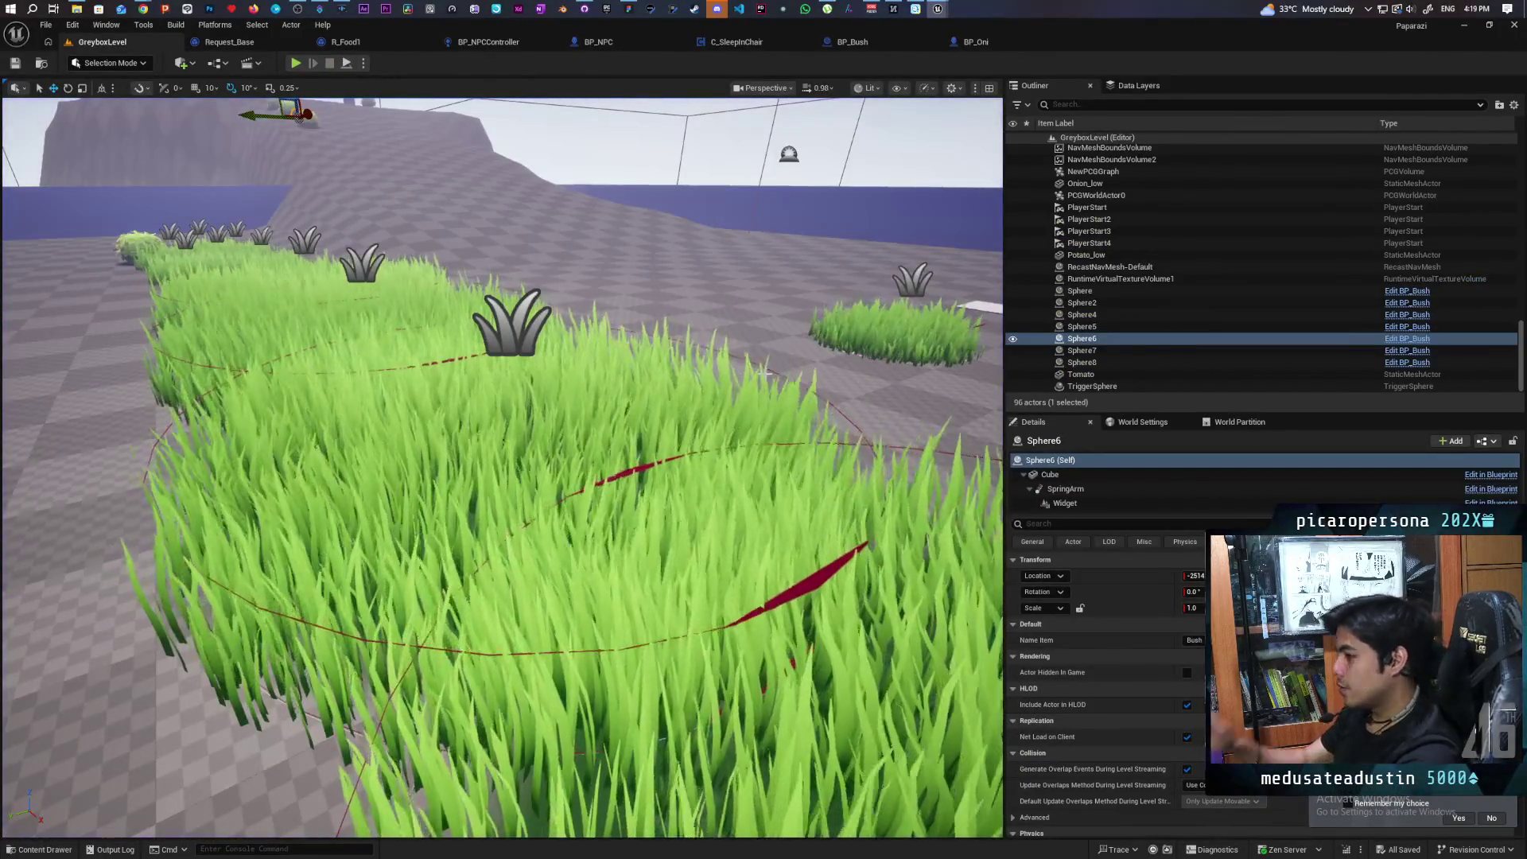